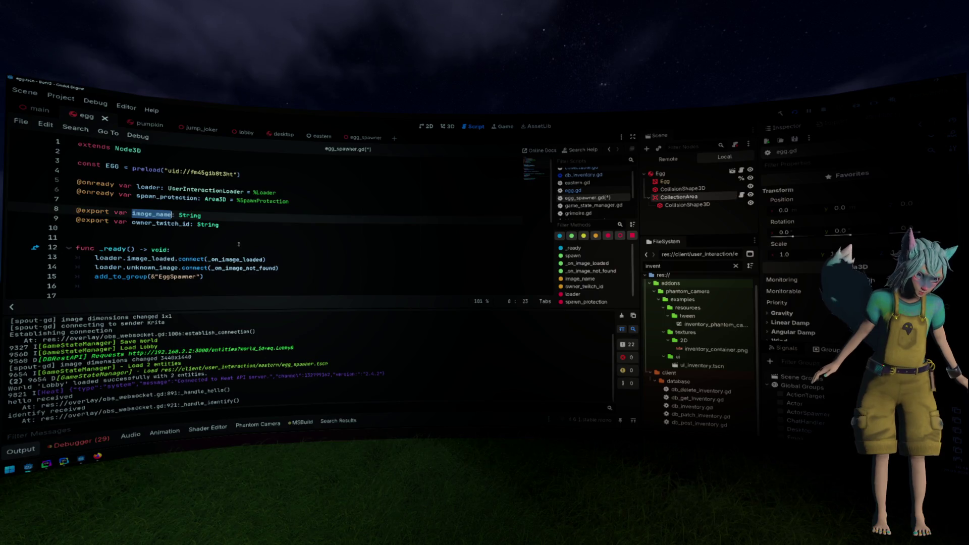
# - Rename img_name to image_name in the export variable and the loaded handler's _image_name parameter
pyautogui.doubleClick(172, 236)
pyautogui.write('image_name')
pyautogui.click(173, 210)
pyautogui.press('Right')
pyautogui.write('ad')
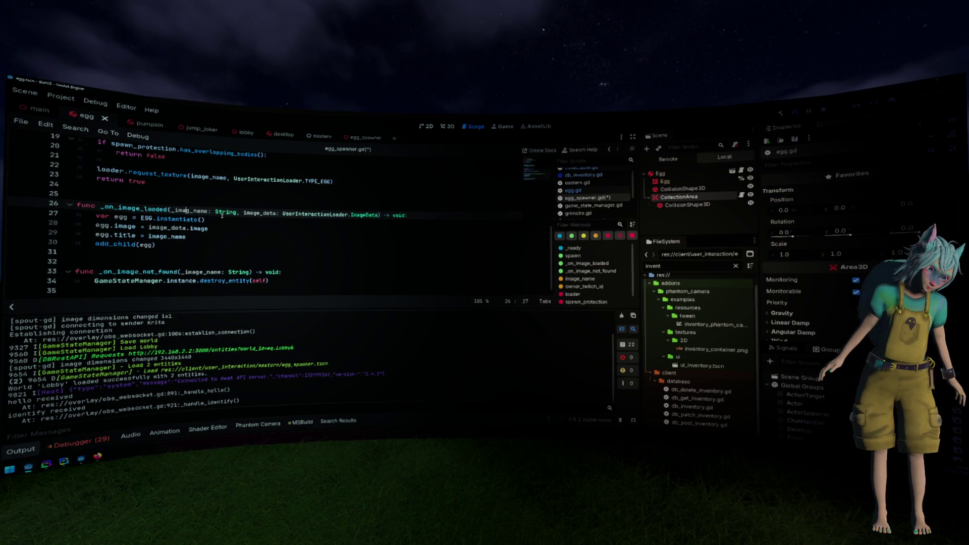
pyautogui.write('e')
pyautogui.press('Up')
# - Save egg_spawner.gd and open the collectable.gd script attached to CollectionArea
pyautogui.click(280, 251)
pyautogui.hotkey('ctrl', 's')
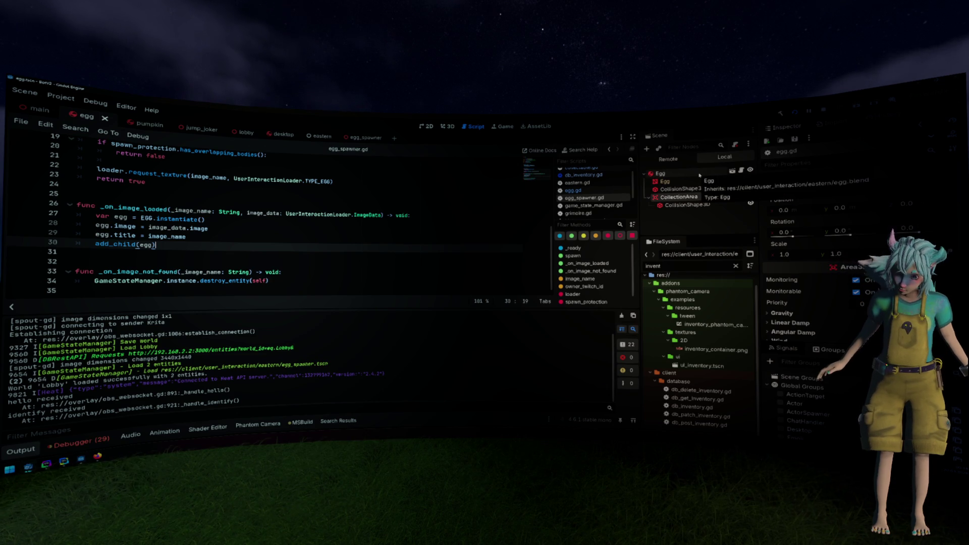
pyautogui.click(690, 217)
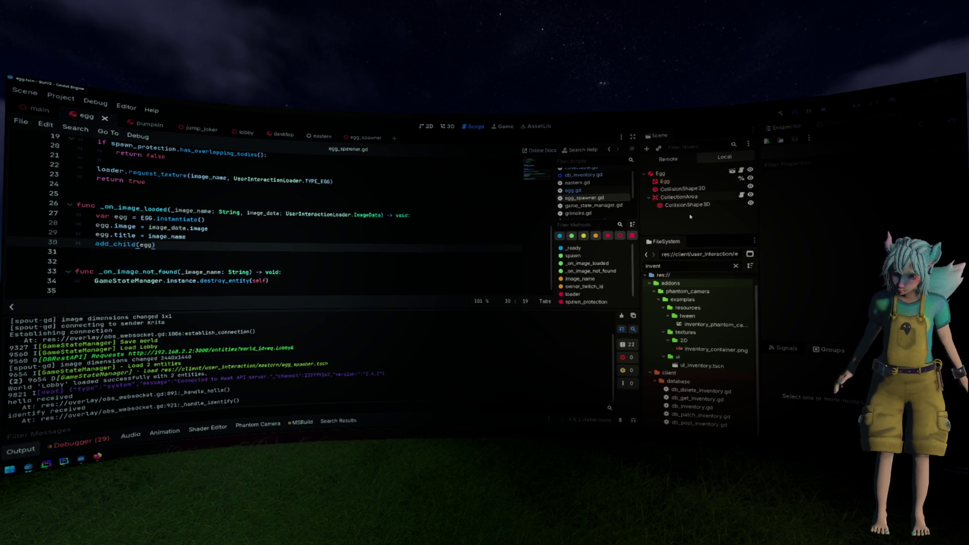
pyautogui.click(741, 195)
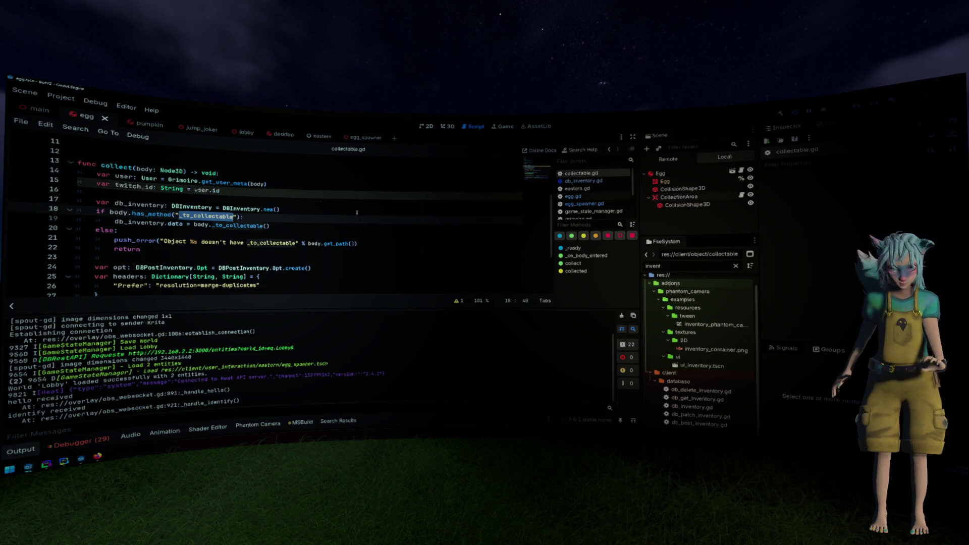
# - Add the exported free_on_collect bool declaration below extends Area3D and tidy the surrounding blank lines
pyautogui.scroll(4, 267, 193)
pyautogui.click(266, 174)
pyautogui.press('Return')
pyautogui.press('Return')
pyautogui.press('Up')
pyautogui.write('v')
pyautogui.press('BackSpace')
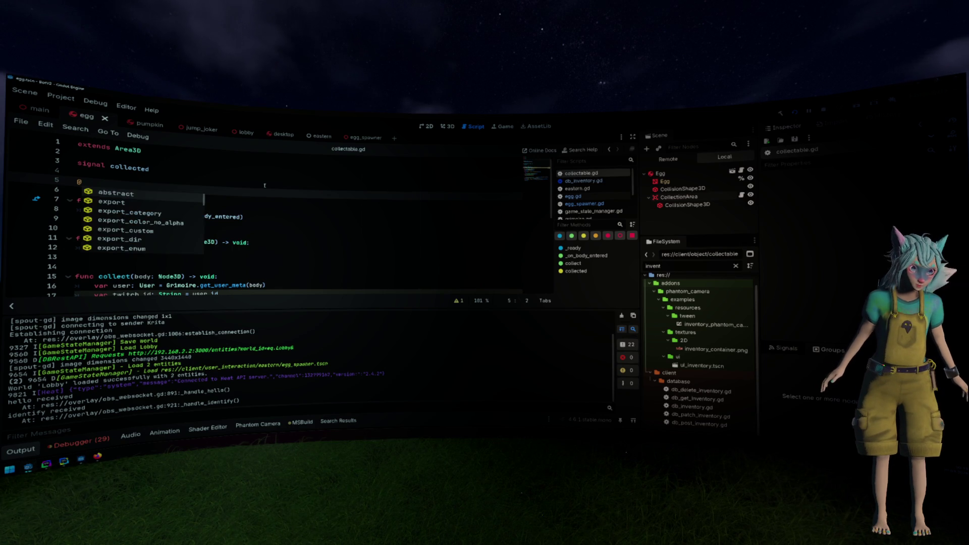
pyautogui.press('BackSpace')
pyautogui.press('BackSpace')
pyautogui.press('Up')
pyautogui.press('Return')
pyautogui.press('Return')
pyautogui.press('Up')
pyautogui.press('Up')
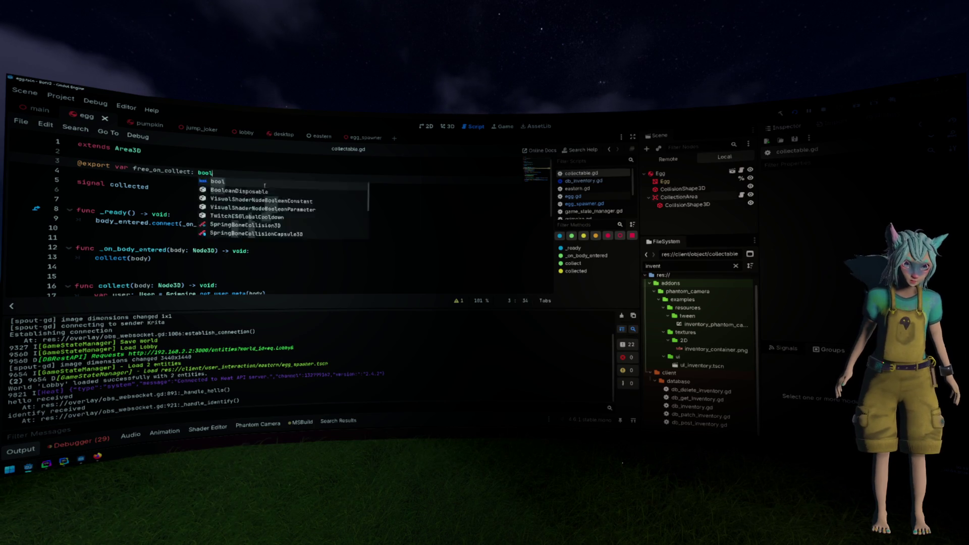
# - Add an 'if free_on_collect: queue_free()' check after collected.emit() in the else branch, then save
pyautogui.doubleClick(161, 170)
pyautogui.scroll(-6, 209, 233)
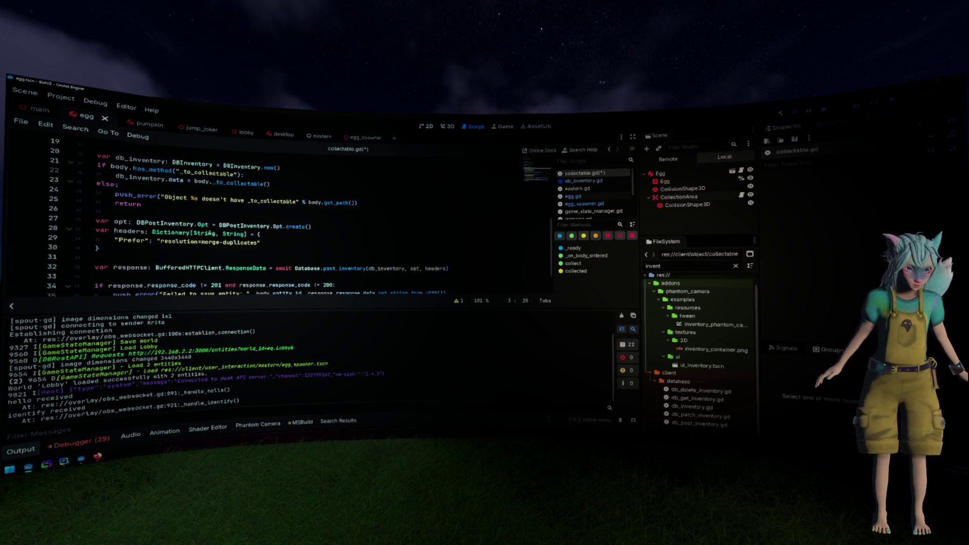
pyautogui.click(213, 270)
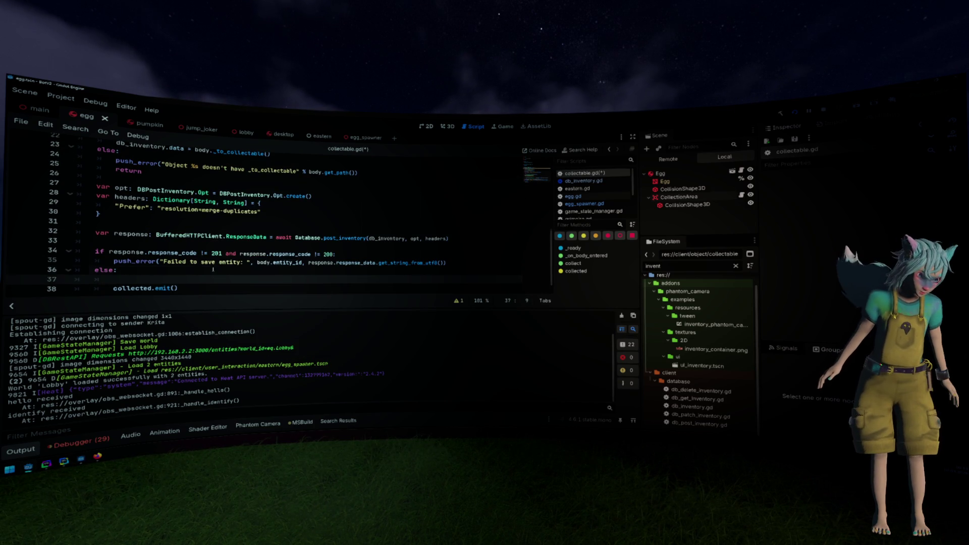
pyautogui.press('Return')
pyautogui.write('if free_on_collect')
pyautogui.press('Return')
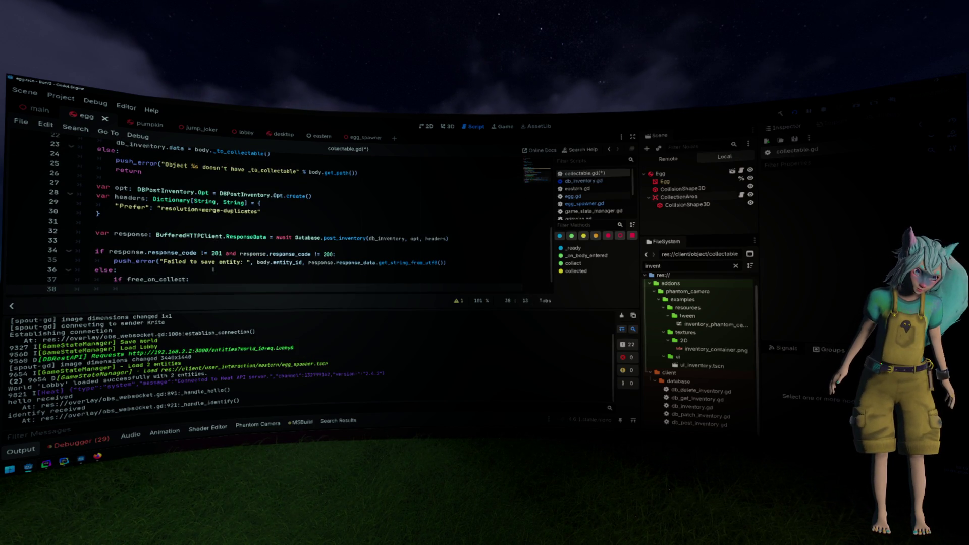
pyautogui.write('que')
pyautogui.hotkey('ctrl', 'z')
pyautogui.hotkey('ctrl', 'z')
pyautogui.hotkey('ctrl', 'z')
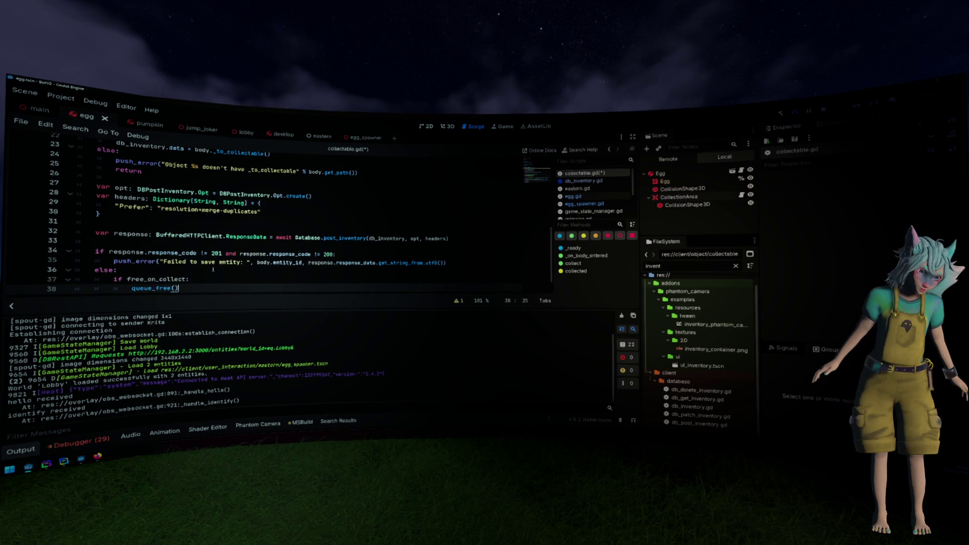
pyautogui.hotkey('ctrl', 'y')
pyautogui.hotkey('ctrl', 'y')
pyautogui.hotkey('ctrl', 'y')
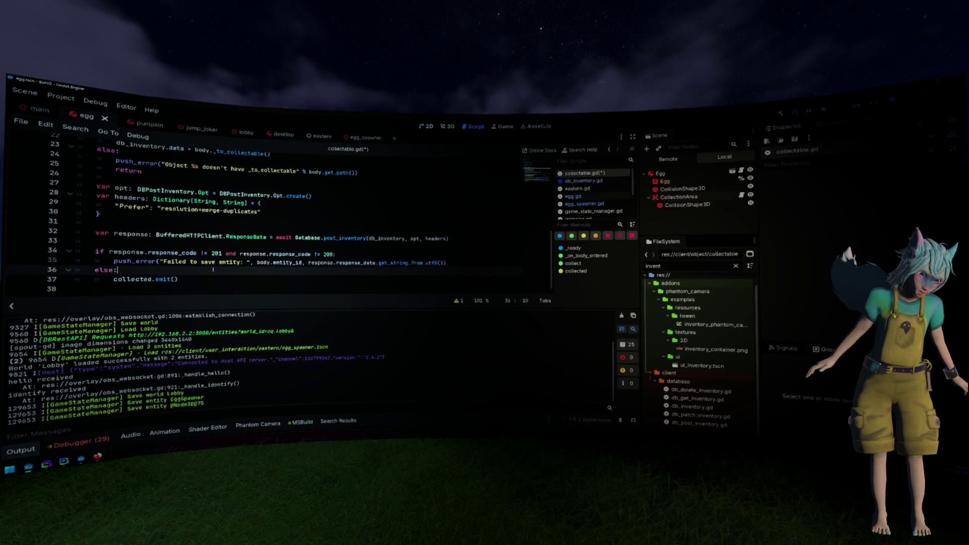
pyautogui.hotkey('ctrl', 's')
pyautogui.scroll(7, 209, 265)
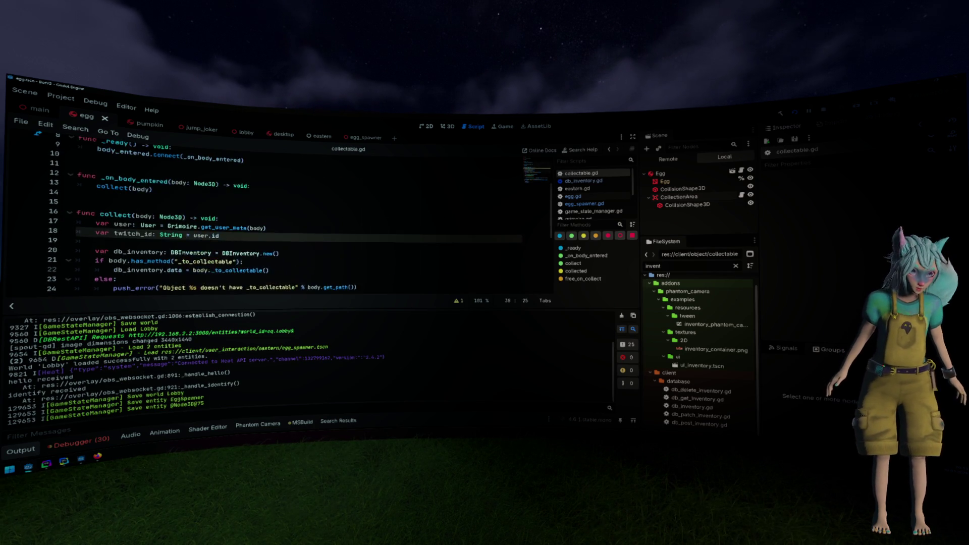
# - Select the egg's CollectionArea node and tick Free on Collect in the Inspector
pyautogui.click(679, 197)
pyautogui.click(684, 206)
pyautogui.click(679, 197)
pyautogui.click(663, 174)
pyautogui.click(679, 196)
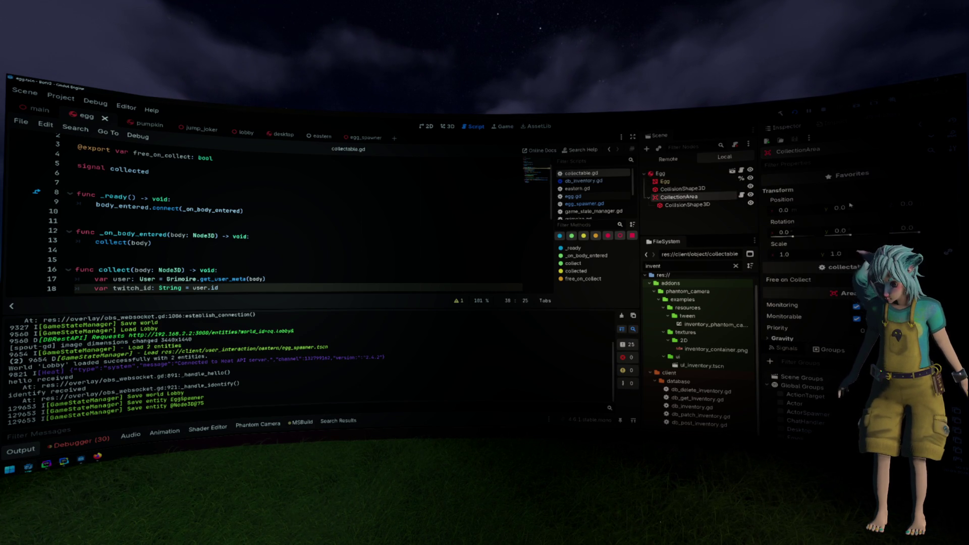
pyautogui.click(856, 280)
# - Default free_on_collect to '= true' in collectable.gd and save the scene and script
pyautogui.click(294, 170)
pyautogui.press('Left')
pyautogui.write('= true')
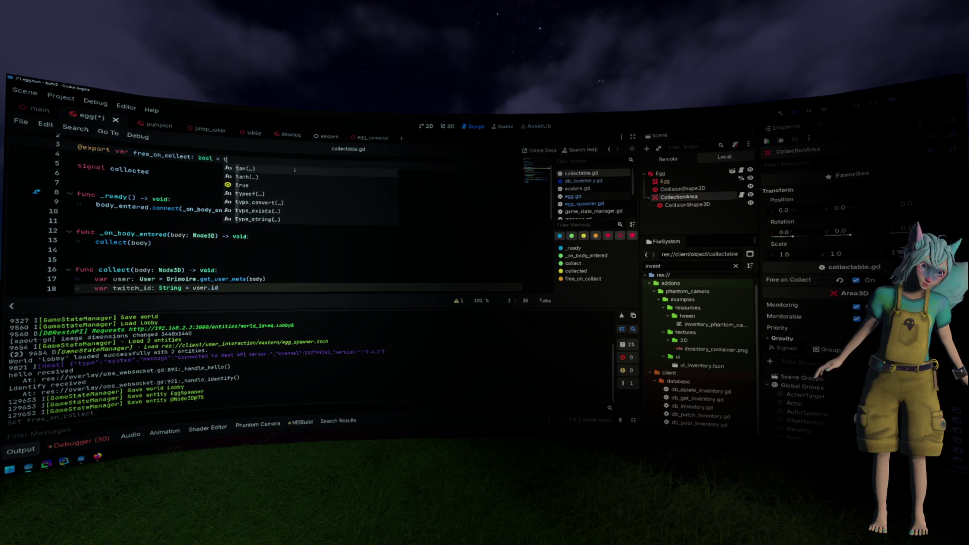
pyautogui.hotkey('ctrl', 's')
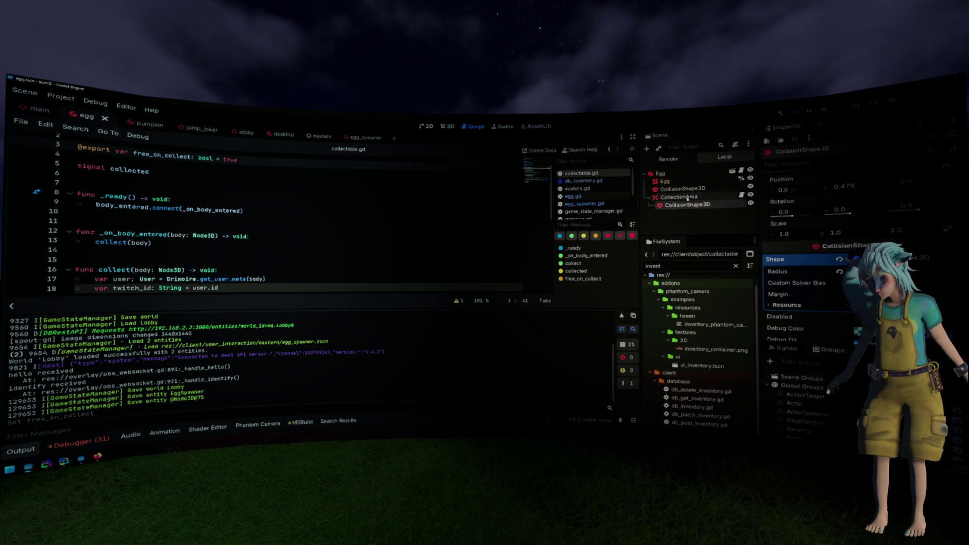
pyautogui.click(313, 189)
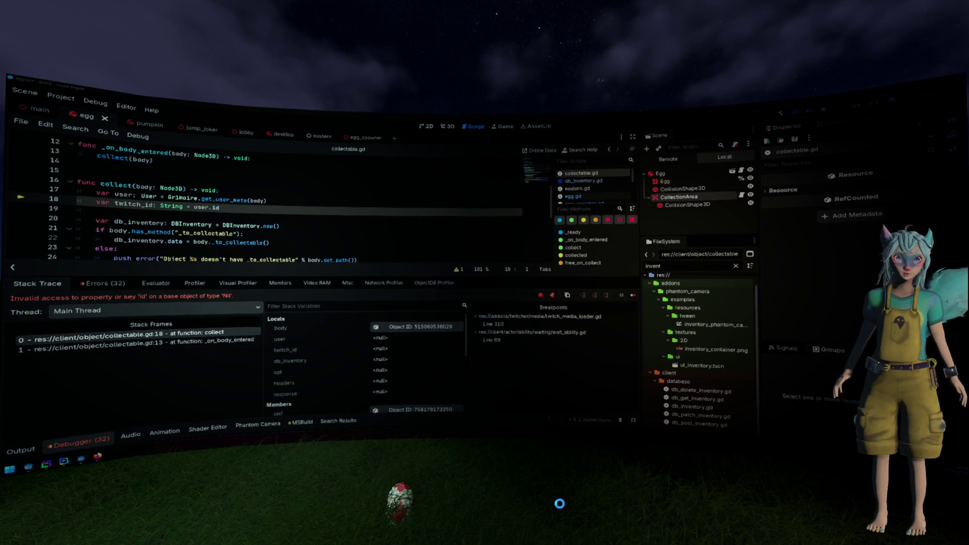
# - Examine twitch_id and the collect function's body argument in the debugger, loading the colliding StaticBody3D into the Inspector
pyautogui.press('Down')
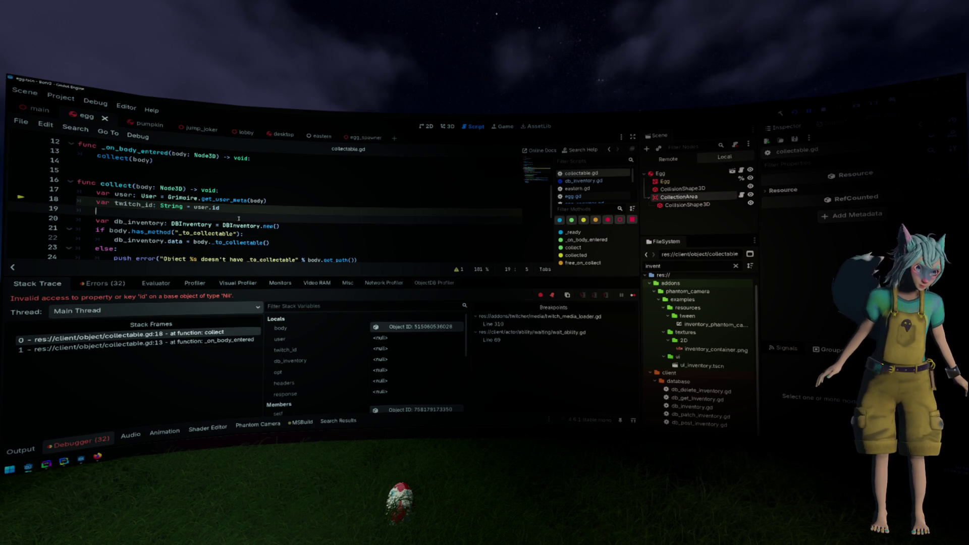
pyautogui.moveTo(133, 204)
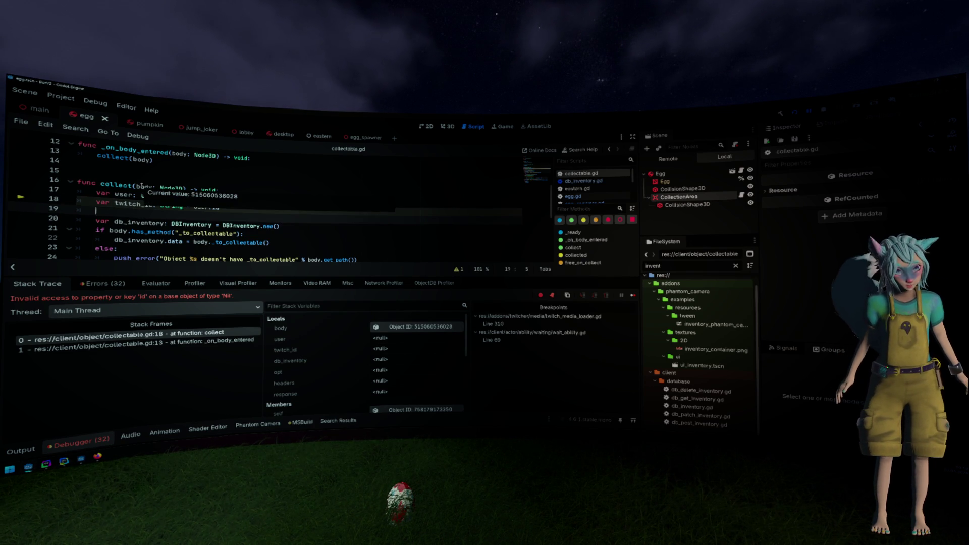
pyautogui.doubleClick(143, 187)
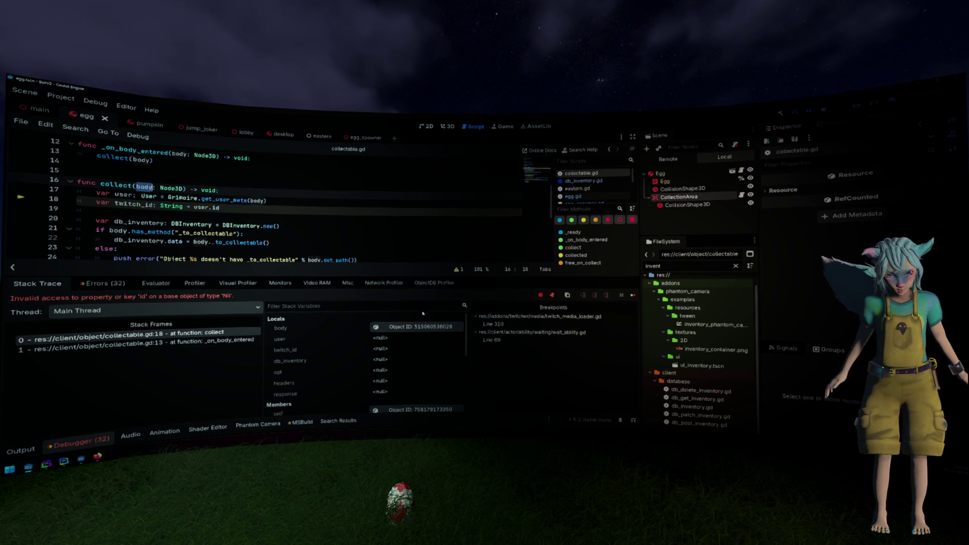
pyautogui.click(419, 326)
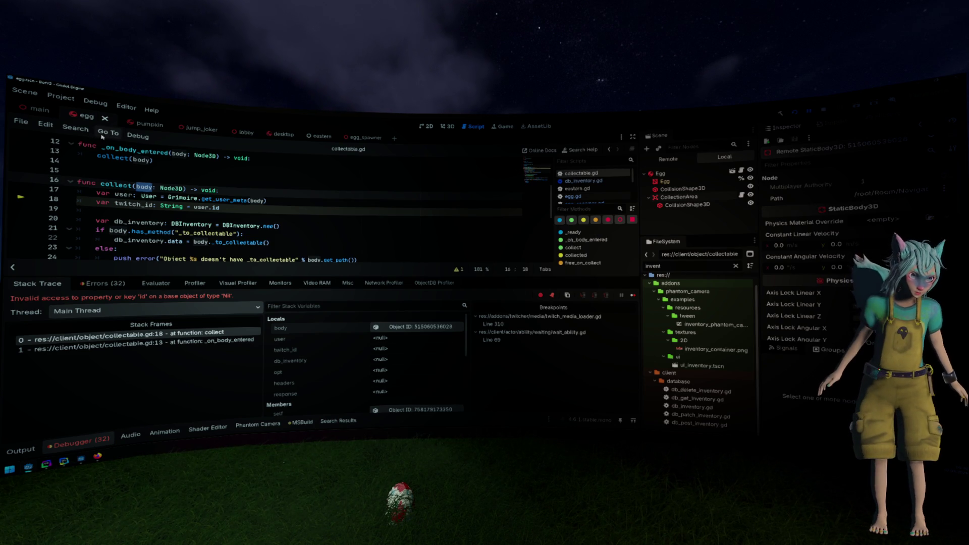
pyautogui.click(882, 191)
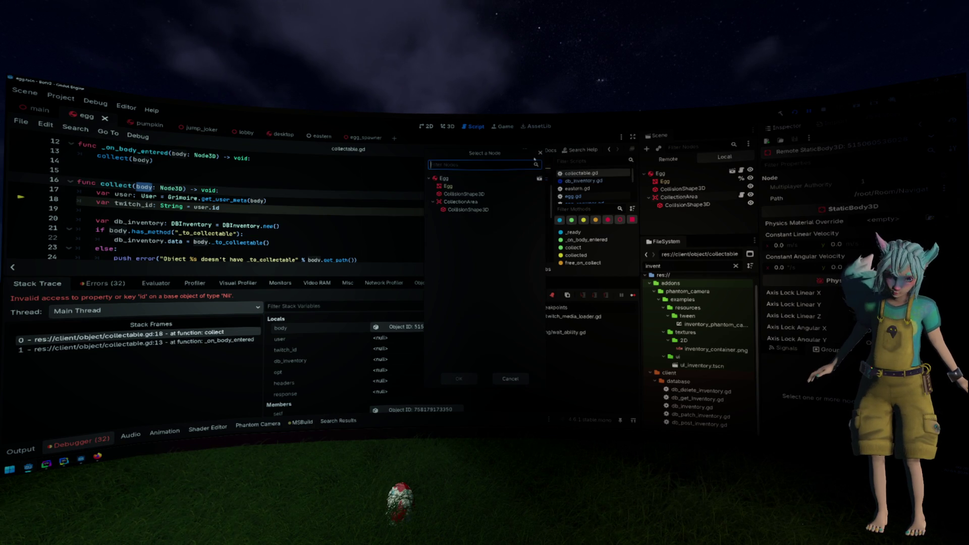
# - Dismiss the node picker, find StaticBody3D under NavigationRegion3D in the Remote tree, and view the lobby scene in 3D
pyautogui.press('Escape')
pyautogui.click(668, 159)
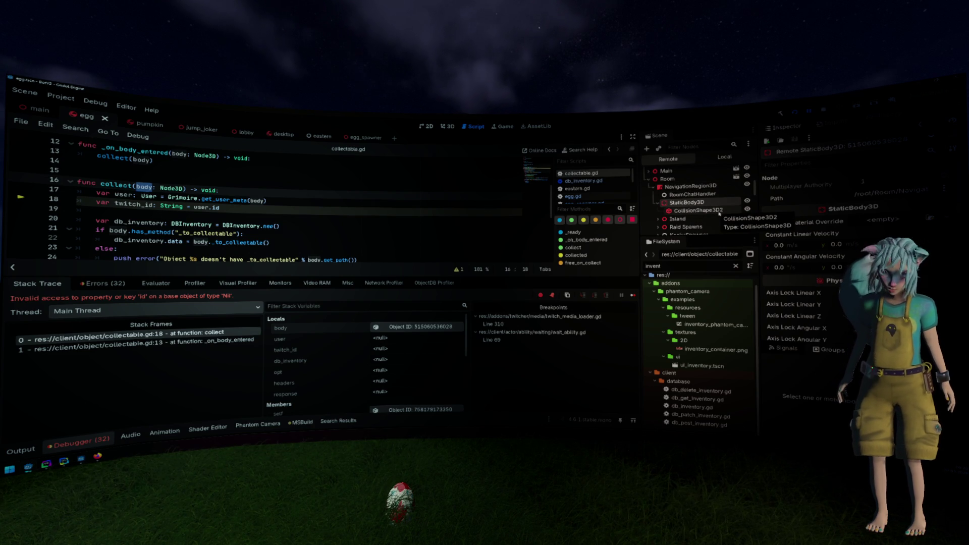
pyautogui.click(695, 210)
pyautogui.click(664, 203)
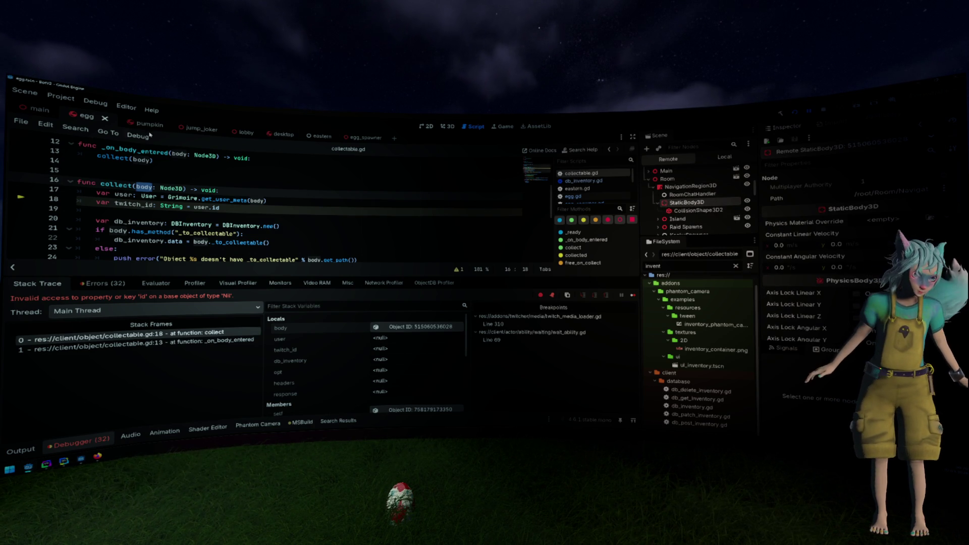
pyautogui.click(234, 131)
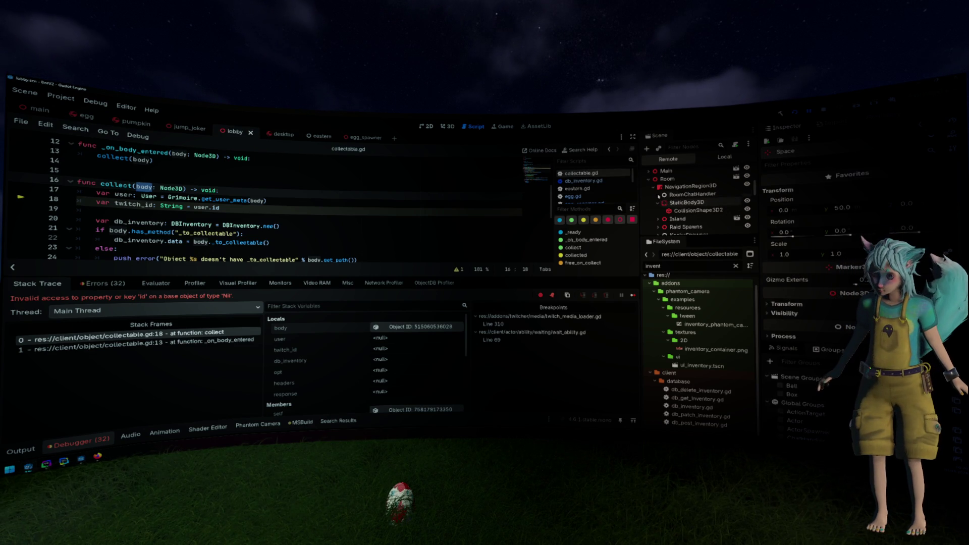
pyautogui.click(664, 188)
pyautogui.click(664, 203)
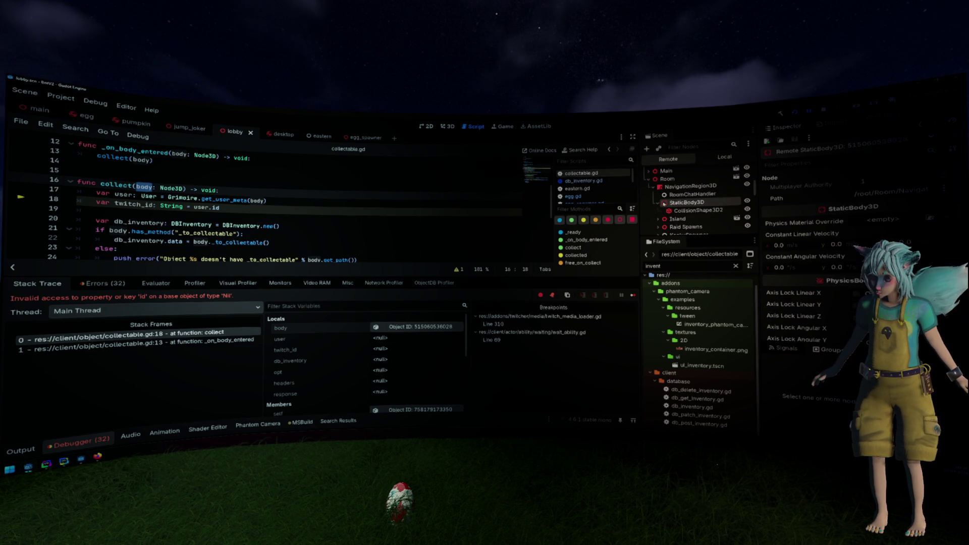
pyautogui.click(446, 126)
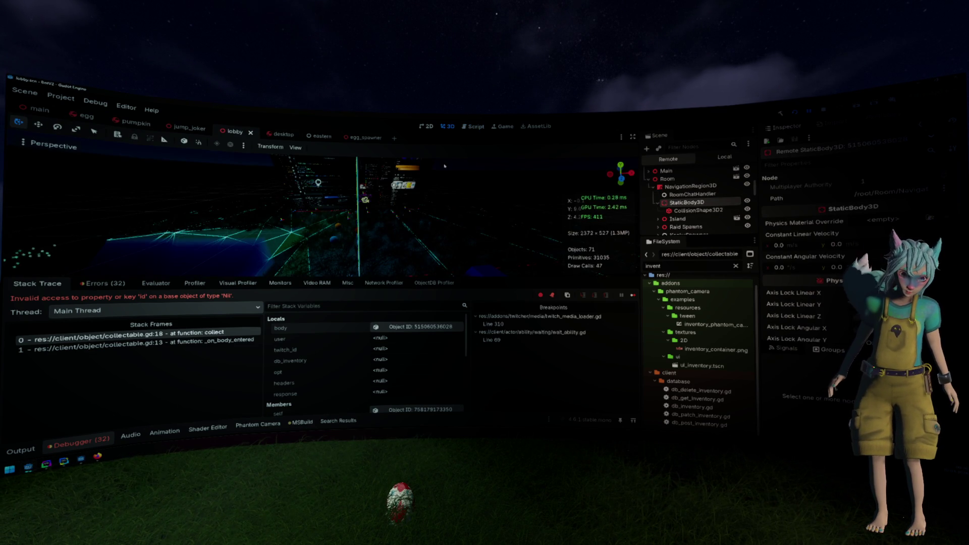
# - Disable Collision Mask bits 9, 2 and 1 (World) on the remote StaticBody3D, then rebuild and rerun with F5
pyautogui.scroll(-3, 817, 237)
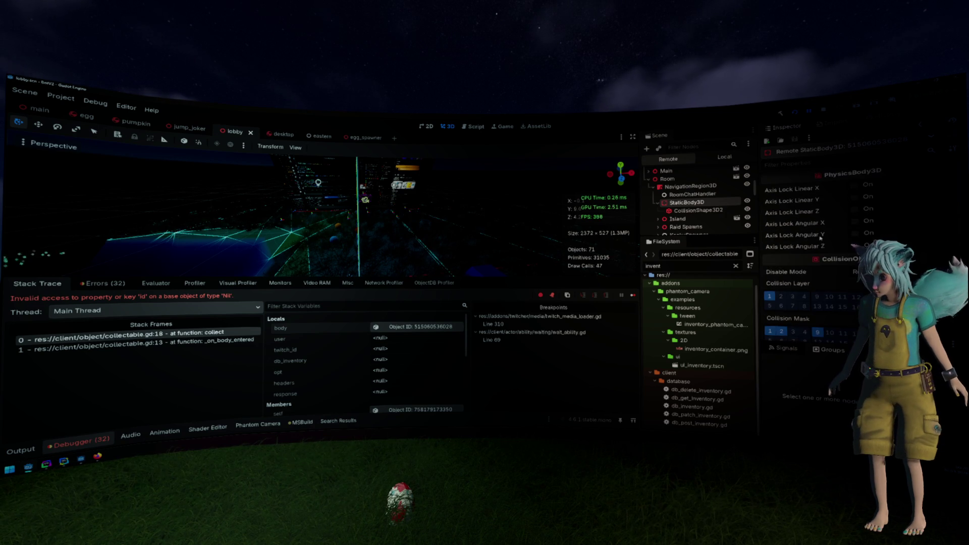
pyautogui.scroll(-2, 818, 238)
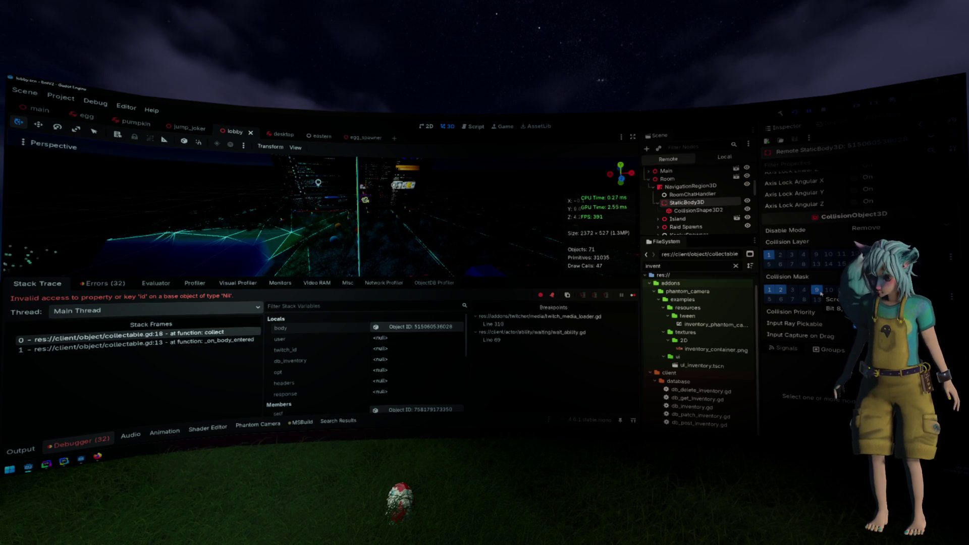
pyautogui.click(820, 292)
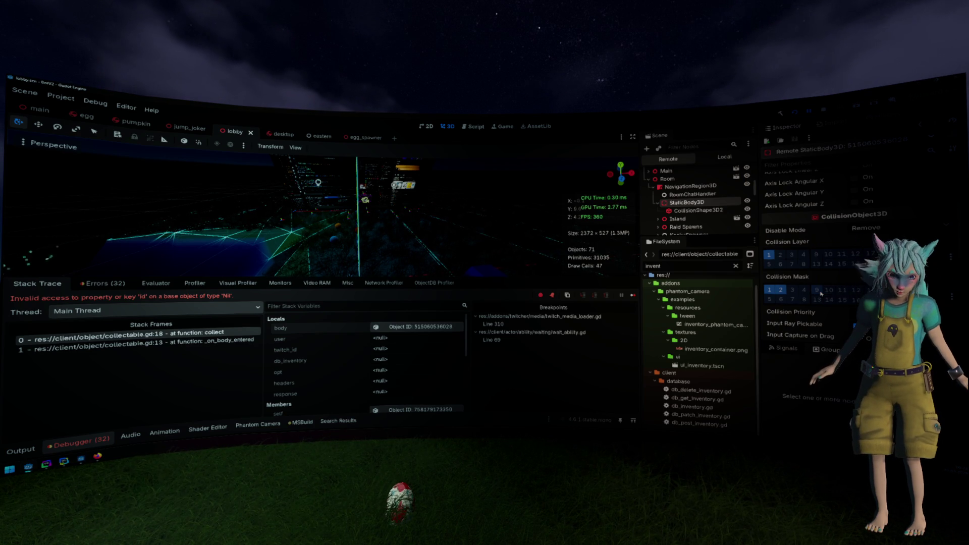
pyautogui.click(780, 292)
pyautogui.click(772, 292)
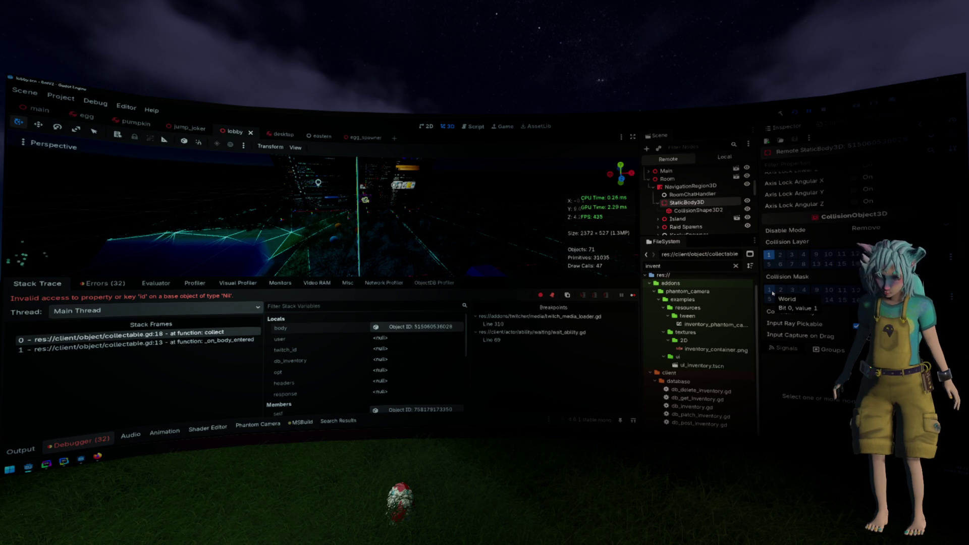
pyautogui.press('F5')
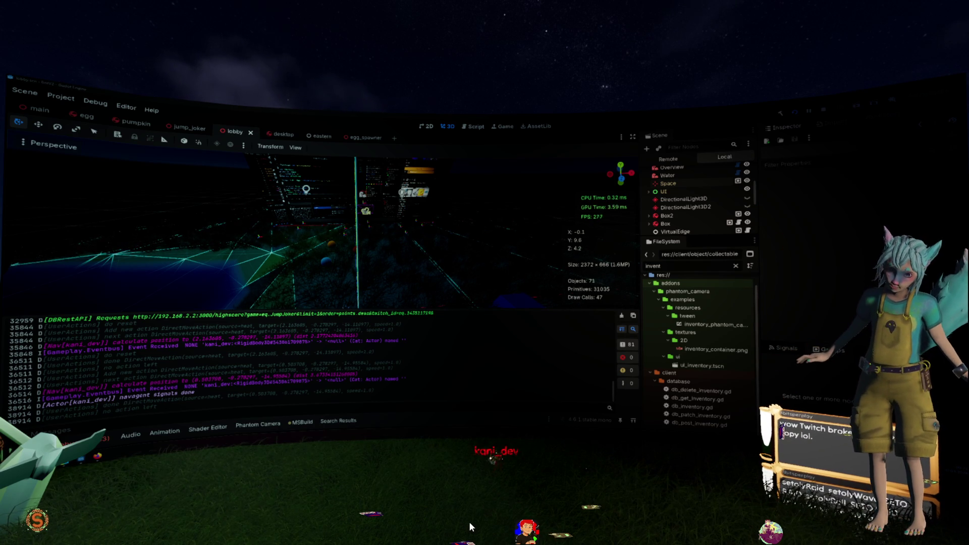
# - Walk kani_dev to three spots on the grass until the debugger stops at collectable.gd line 18
pyautogui.click(555, 526)
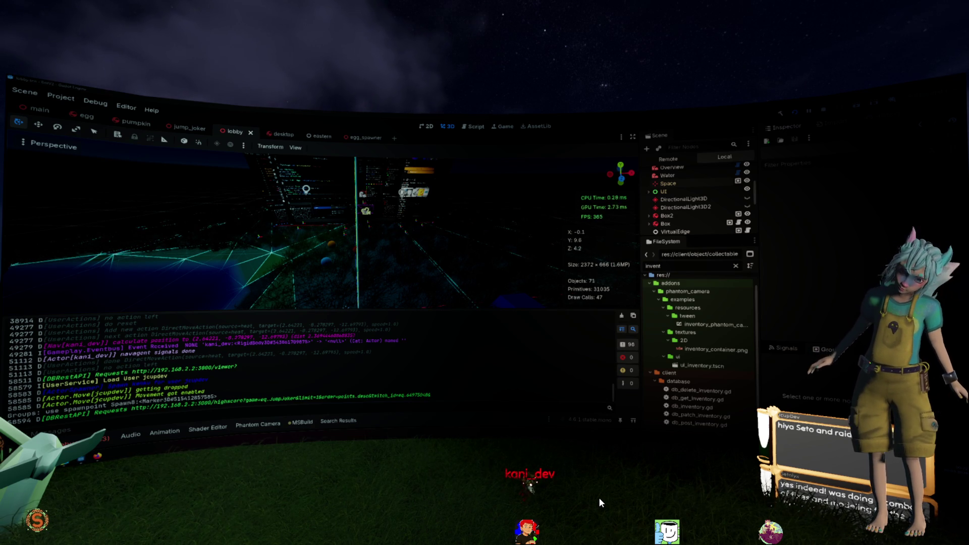
pyautogui.click(613, 474)
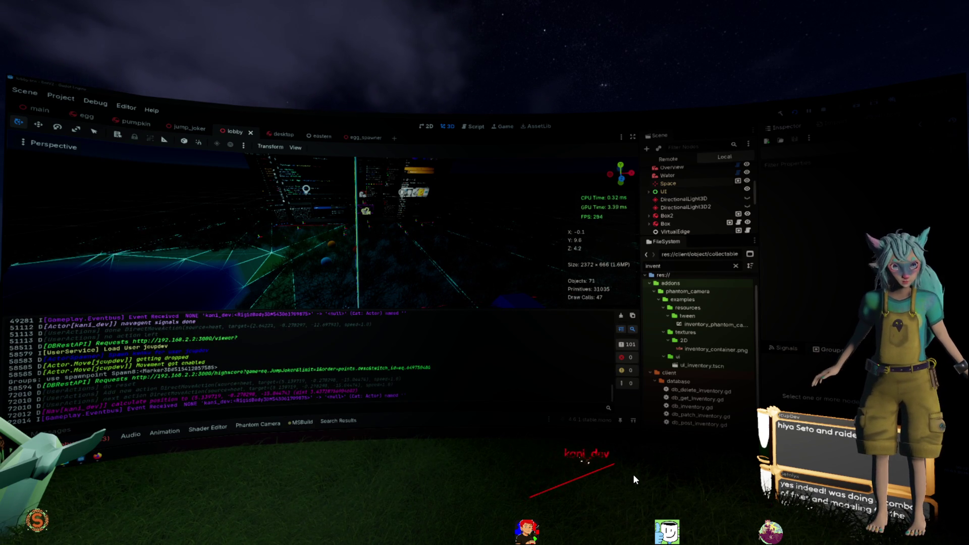
pyautogui.click(555, 500)
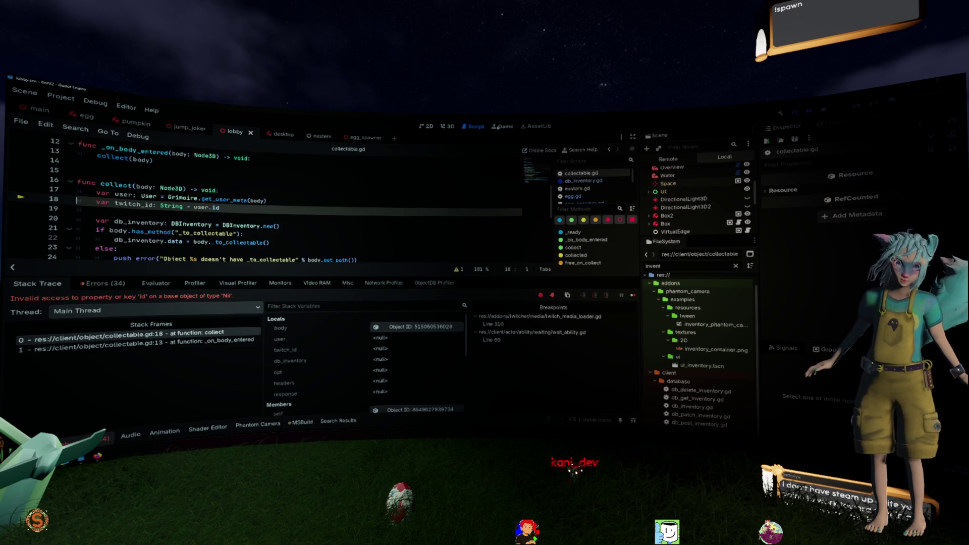
# - Place the caret after the collect signature on line 16, then switch to the browser's Swagger API docs
pyautogui.click(432, 183)
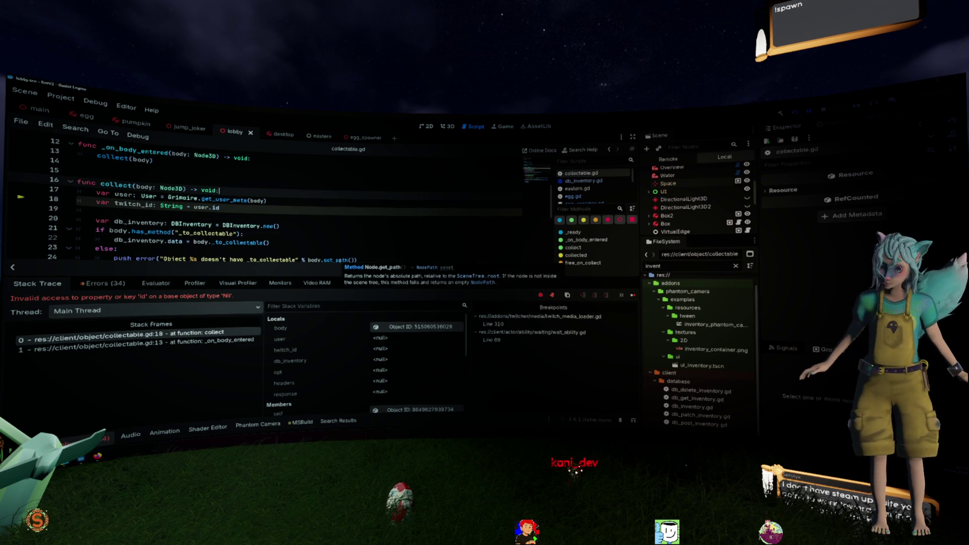
pyautogui.hotkey('alt', 'Tab')
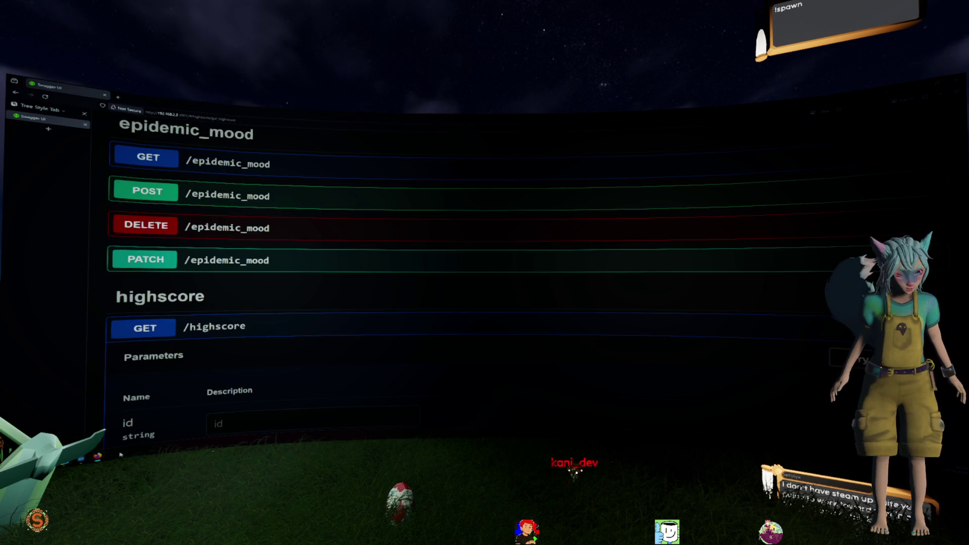
# - Expand the POST /epidemic_mood endpoint in Swagger UI, then switch through Godot to WebStorm's paint +server.ts
pyautogui.click(231, 194)
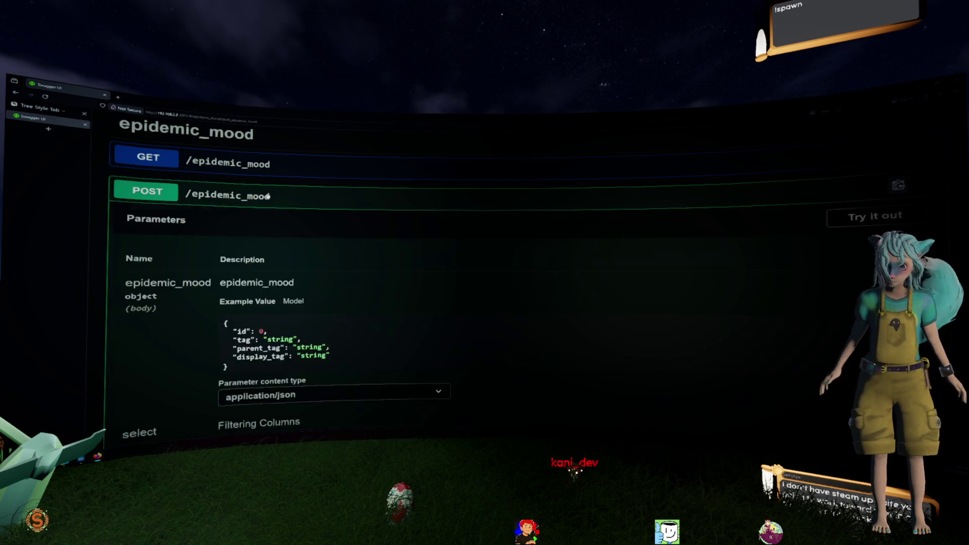
pyautogui.hotkey('alt', 'Tab')
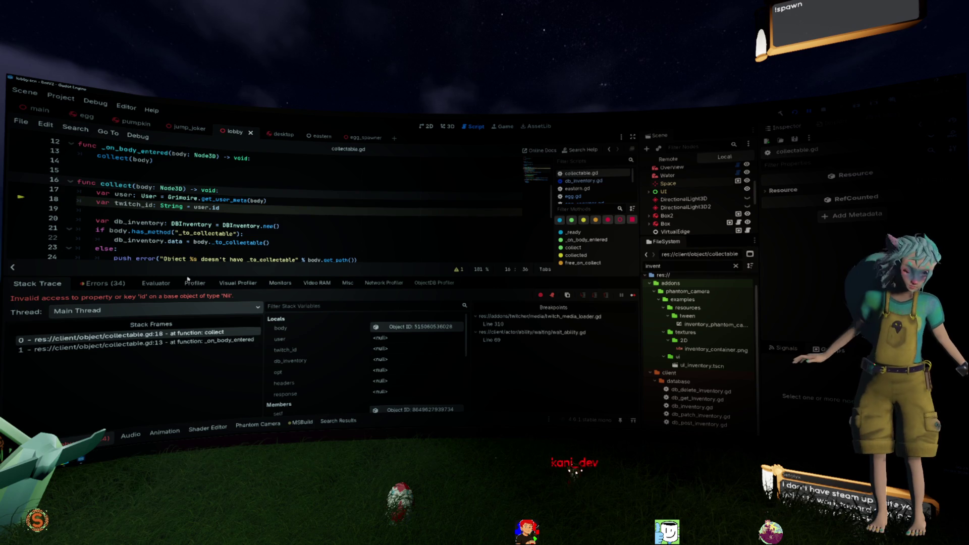
pyautogui.hotkey('alt', 'Tab')
pyautogui.scroll(-5, 511, 275)
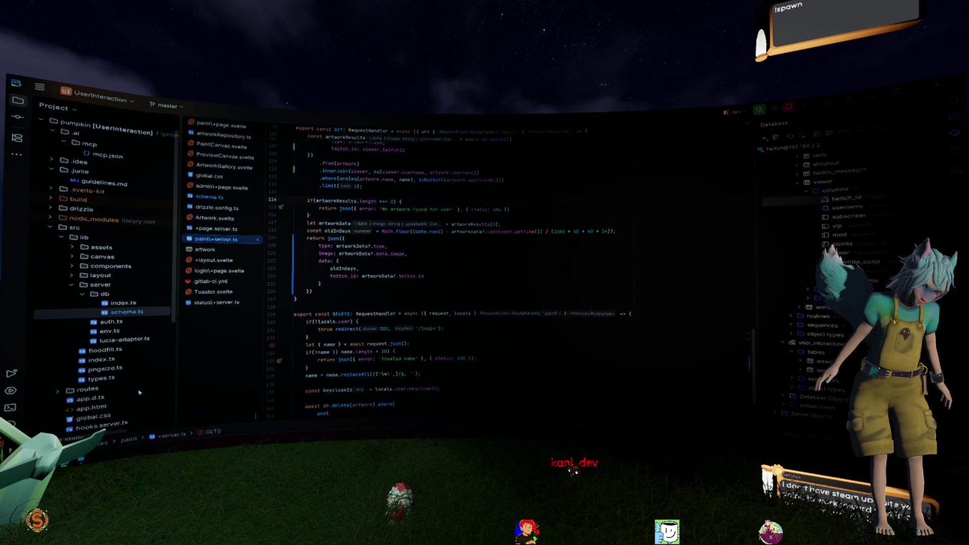
# - Show the dev server's run output and select the schema error text from pgTable() onward
pyautogui.click(11, 373)
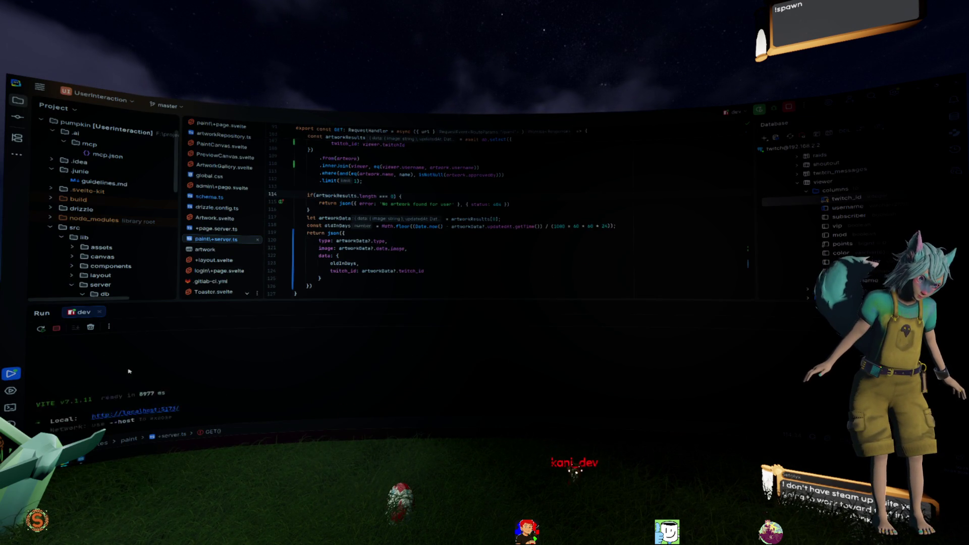
pyautogui.scroll(2, 142, 369)
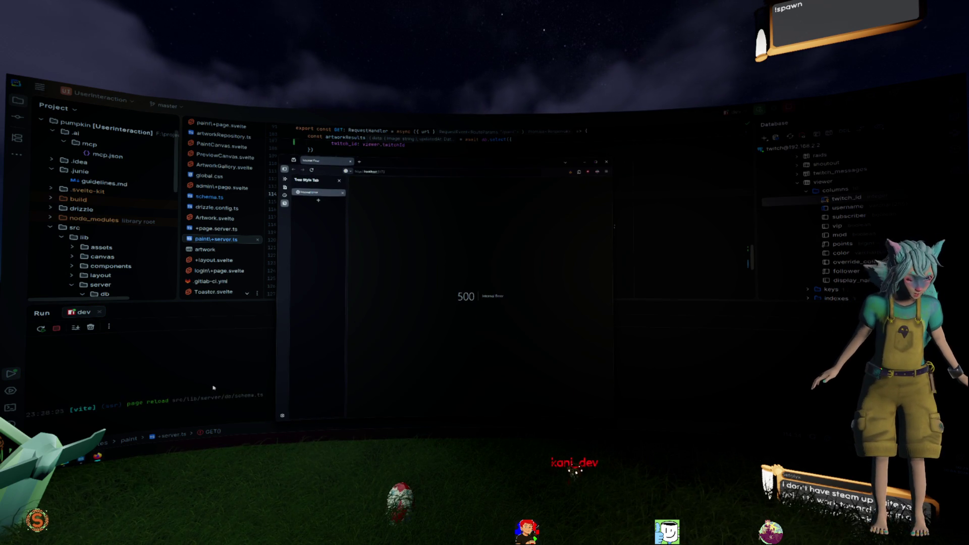
pyautogui.click(166, 369)
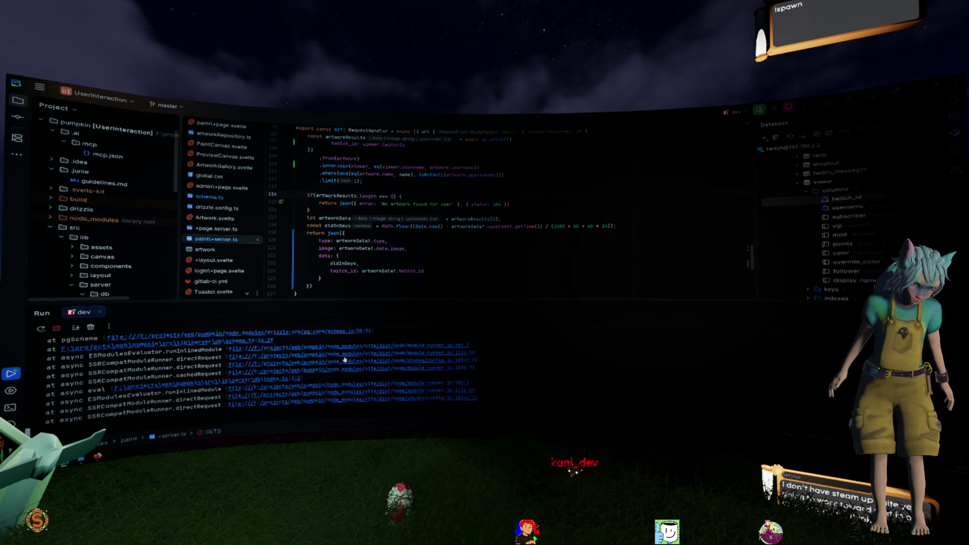
pyautogui.scroll(1, 557, 357)
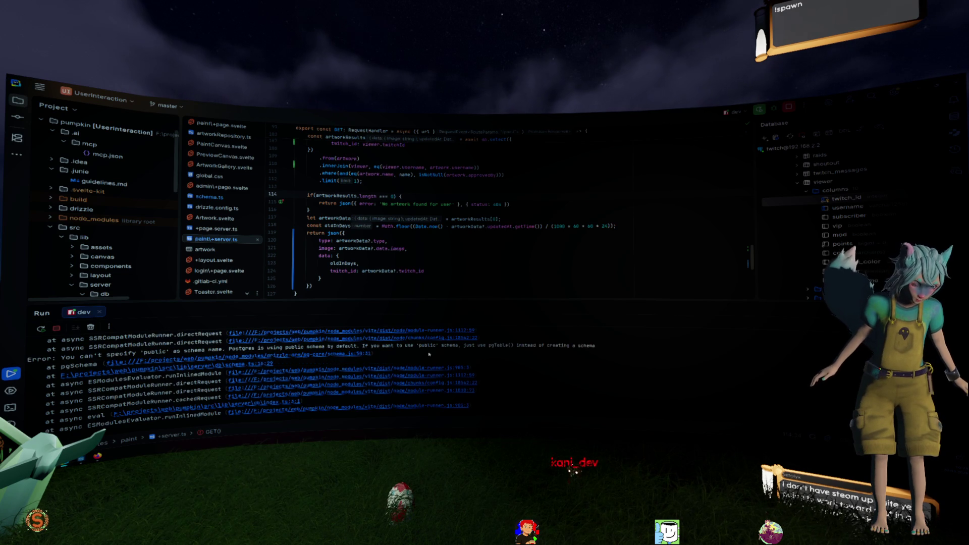
pyautogui.moveTo(158, 351); pyautogui.dragTo(281, 350)
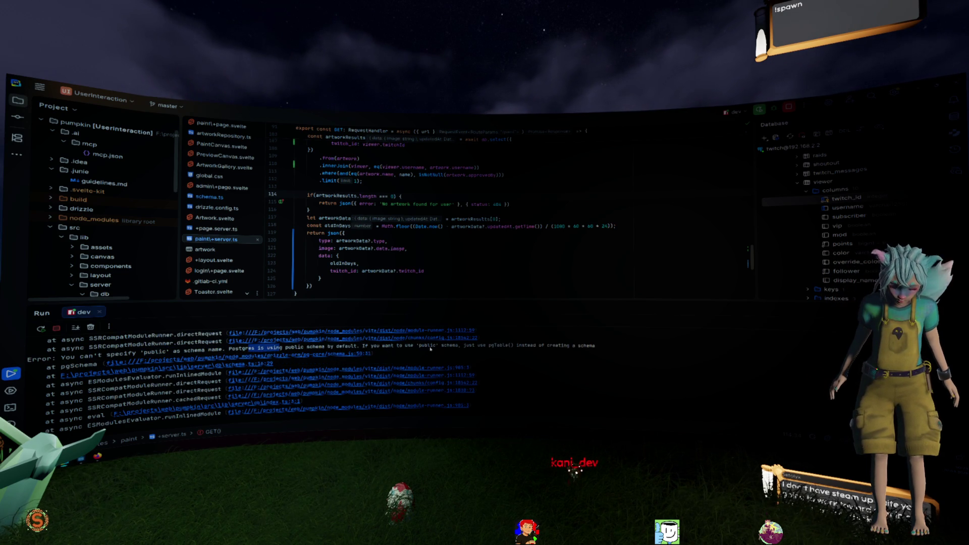
pyautogui.moveTo(501, 348); pyautogui.dragTo(508, 347)
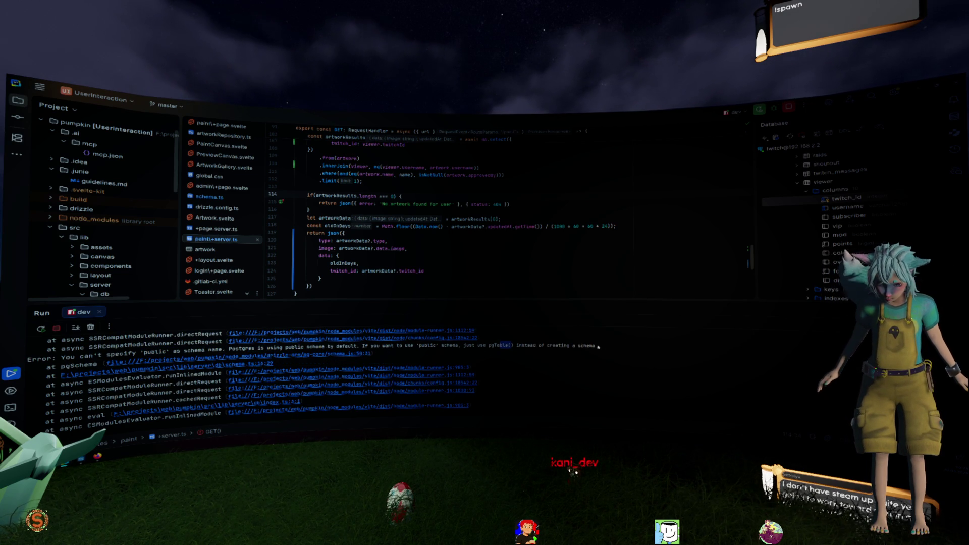
pyautogui.moveTo(598, 347); pyautogui.dragTo(487, 347)
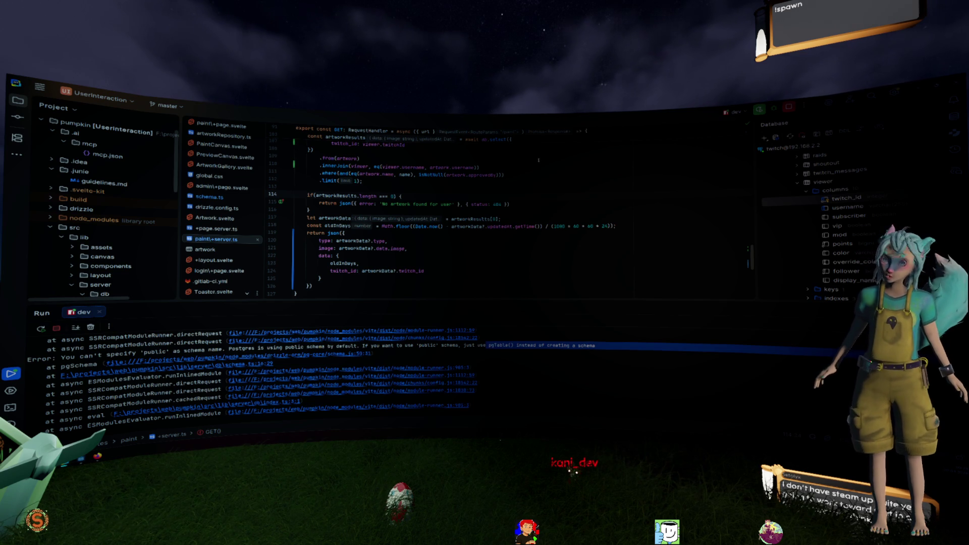
pyautogui.hotkey('alt', 'Tab')
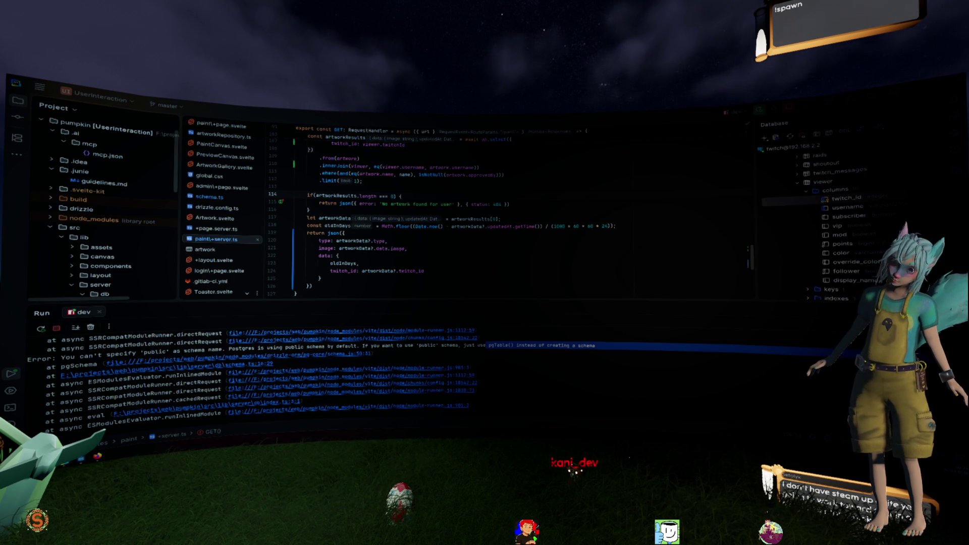
# - Select the advice to use pgTable() instead of the public schema, then open schema.ts
pyautogui.click(462, 247)
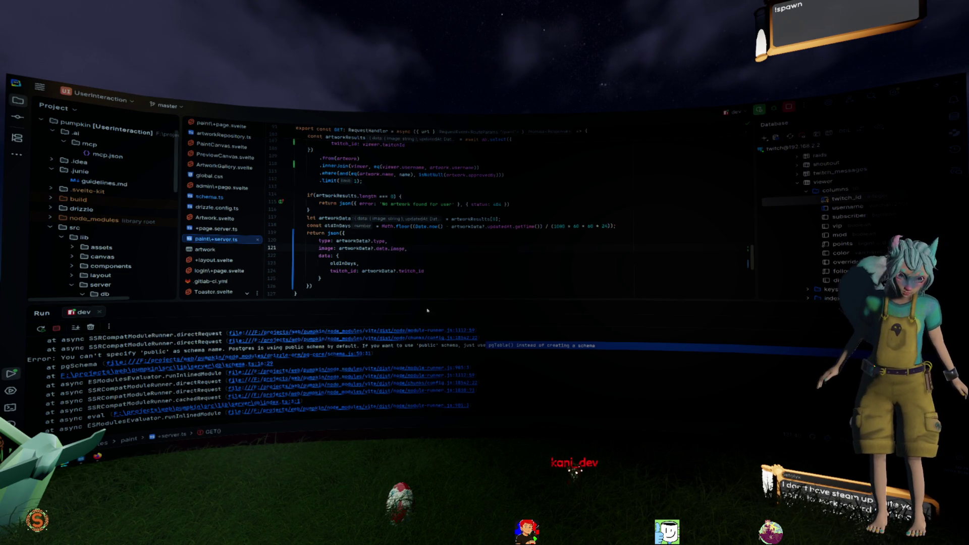
pyautogui.moveTo(574, 346); pyautogui.dragTo(434, 346)
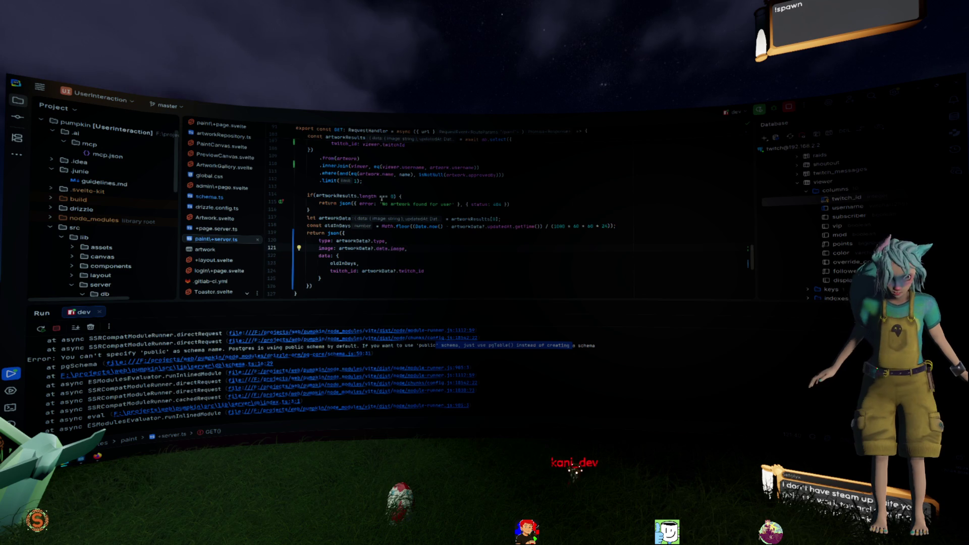
pyautogui.scroll(2, 767, 193)
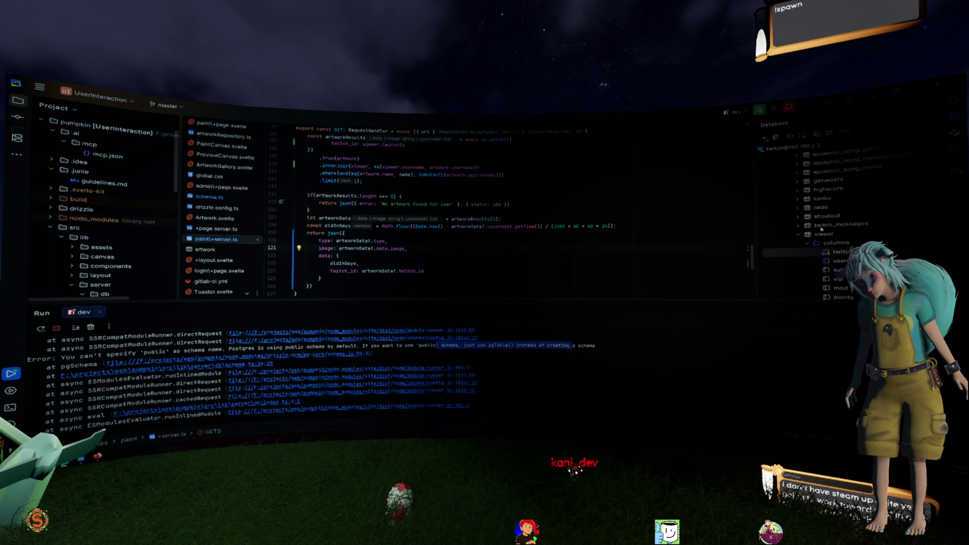
pyautogui.click(589, 217)
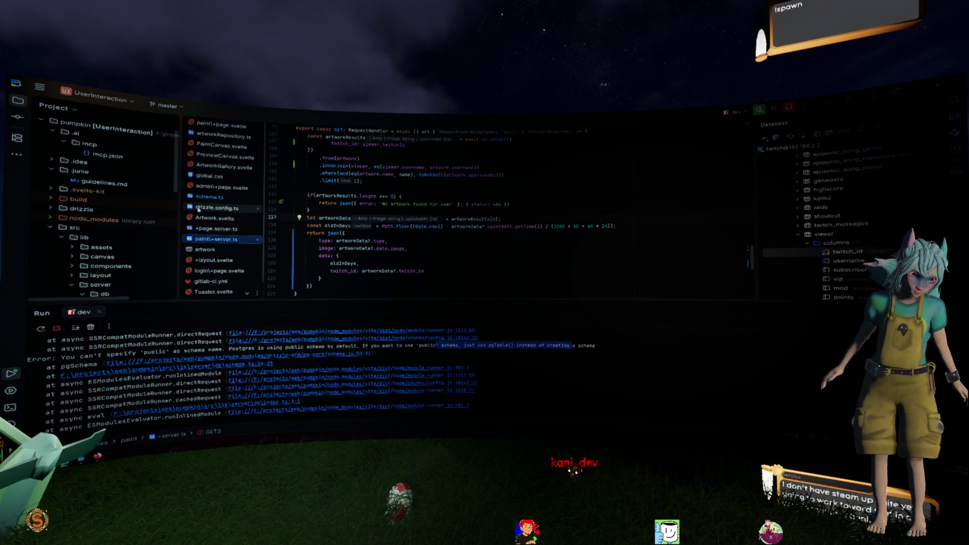
pyautogui.click(210, 196)
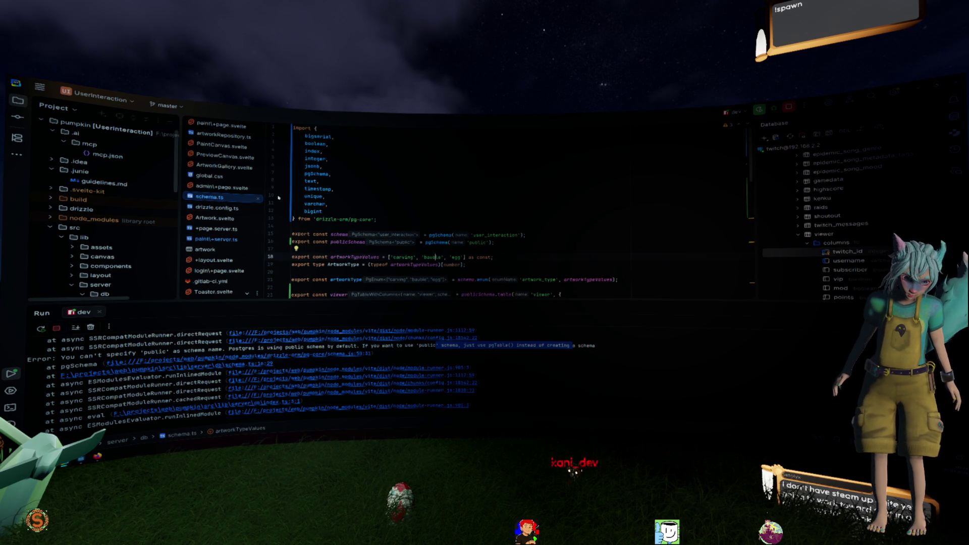
# - Locate the publicSchema declaration in schema.ts and check the 'public' error in the console
pyautogui.click(217, 207)
pyautogui.click(223, 198)
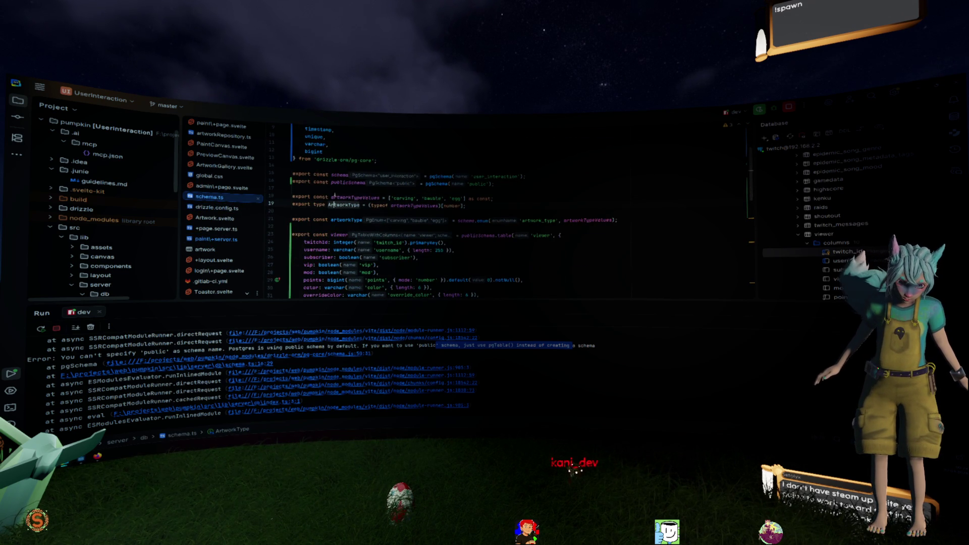
pyautogui.click(347, 183)
pyautogui.click(486, 184)
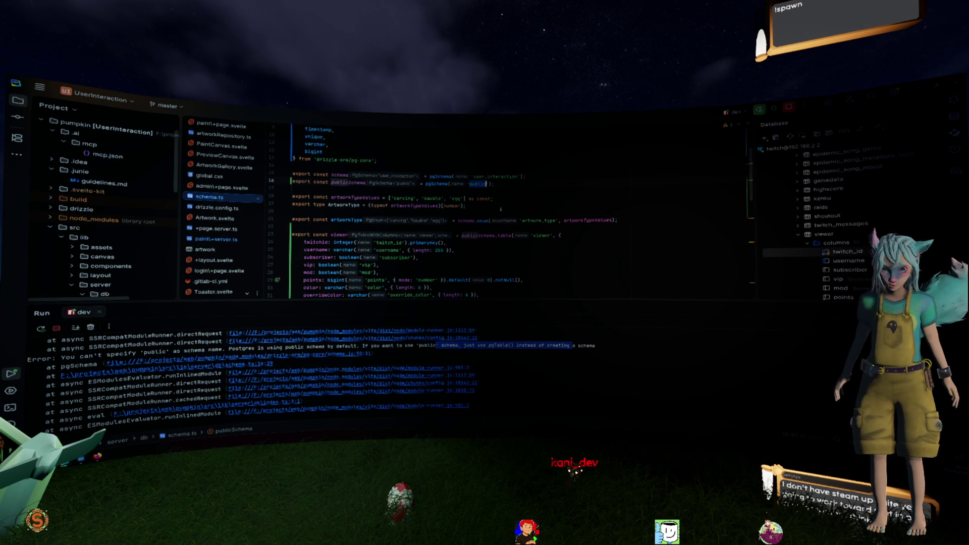
pyautogui.doubleClick(427, 346)
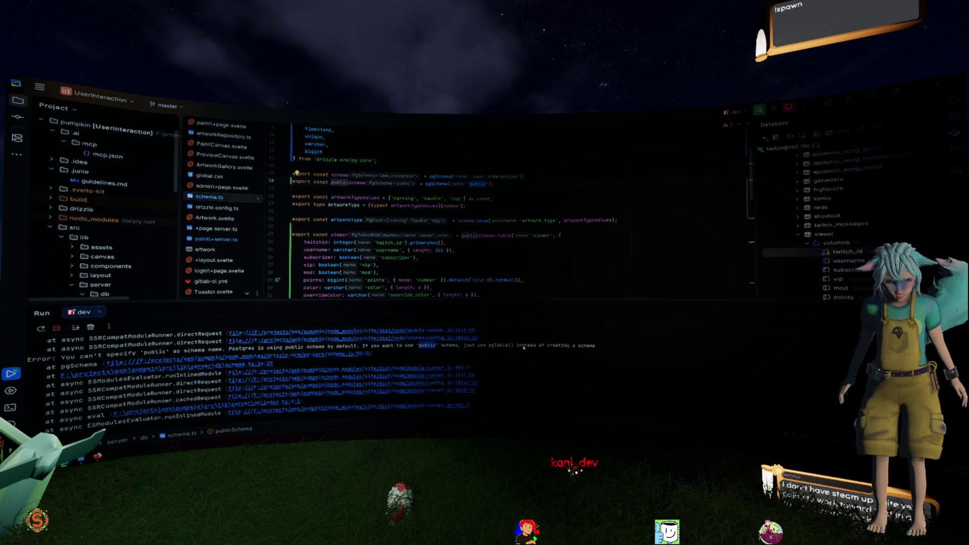
pyautogui.scroll(-5, 437, 230)
pyautogui.scroll(-8, 437, 230)
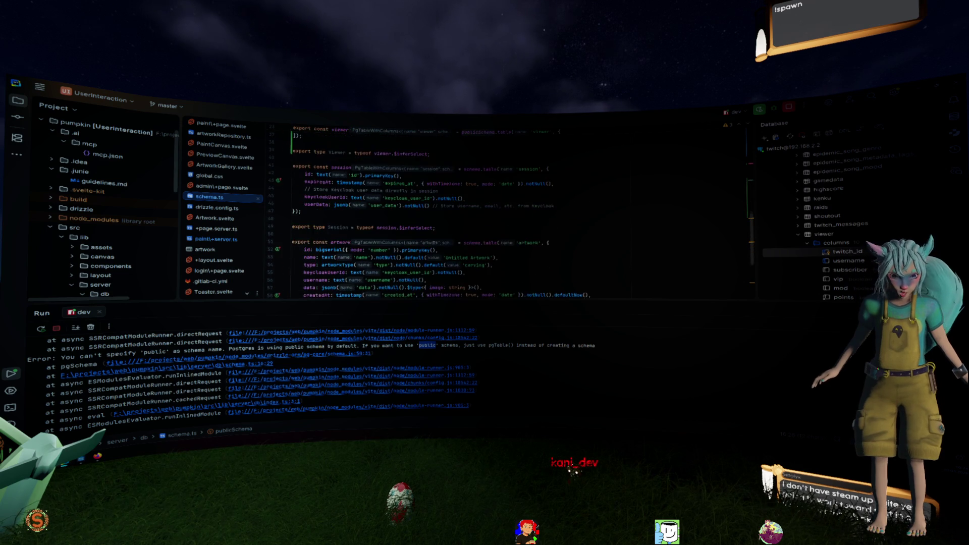
# - Replace publicSchema.table with pgTable for the viewer table, importing pgTable
pyautogui.hotkey('ctrl', 'f')
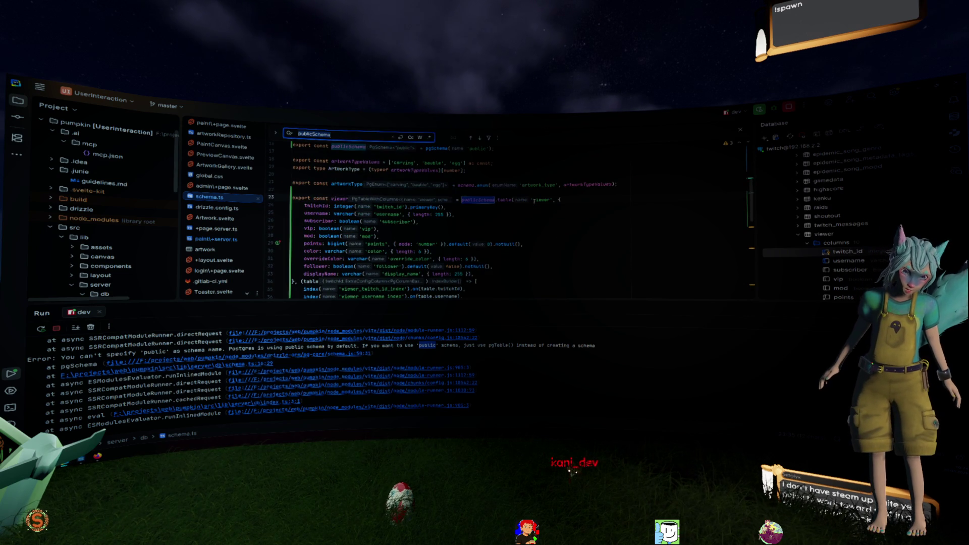
pyautogui.click(484, 201)
pyautogui.hotkey('ctrl', 'BackSpace')
pyautogui.press('Delete')
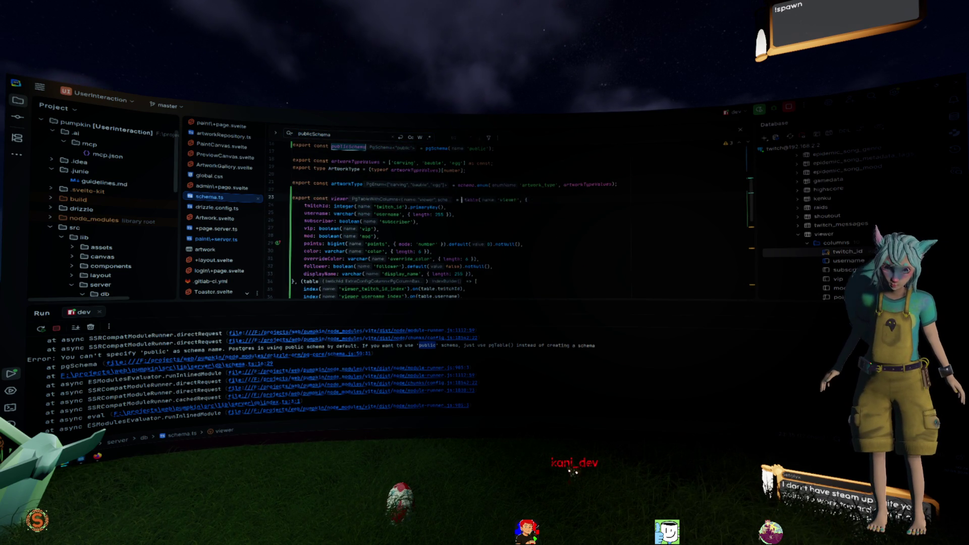
pyautogui.write('pgTable')
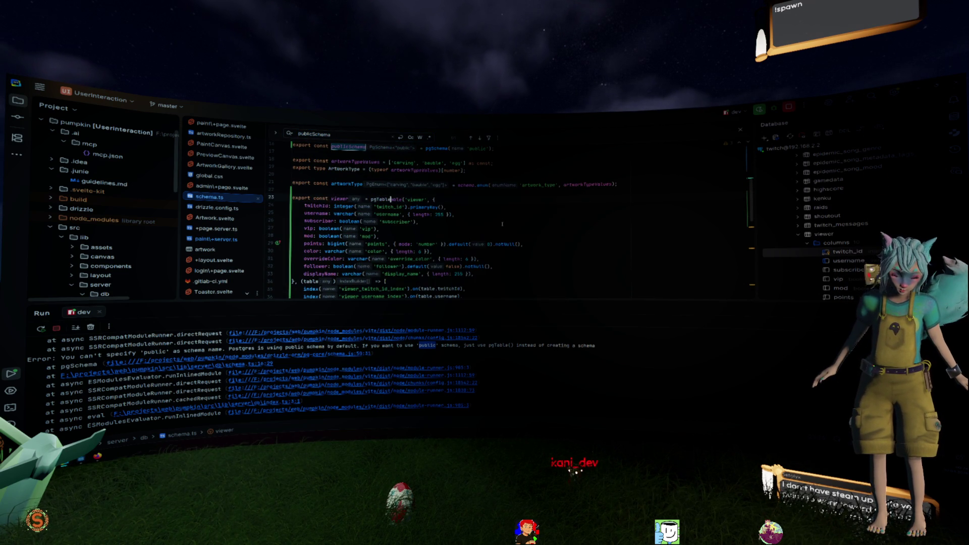
pyautogui.press('Return')
pyautogui.press('Tab')
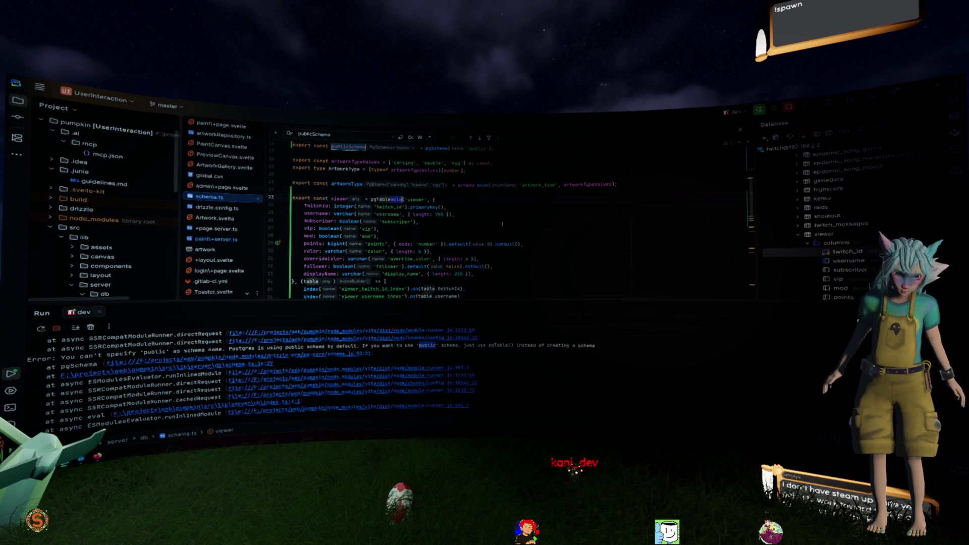
# - Delete the unused publicSchema declaration and restart the dev server with Ctrl+F5
pyautogui.tripleClick(429, 215)
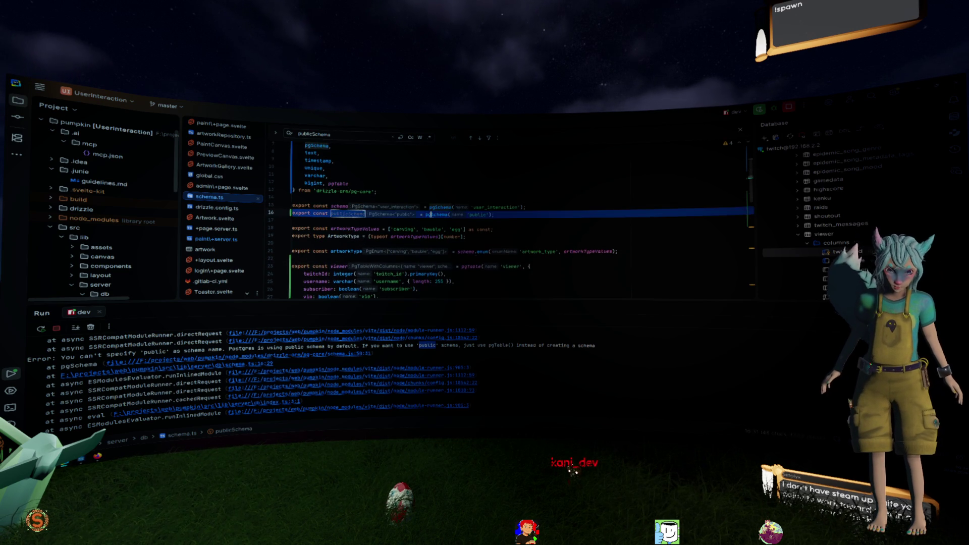
pyautogui.press('Delete')
pyautogui.click(544, 274)
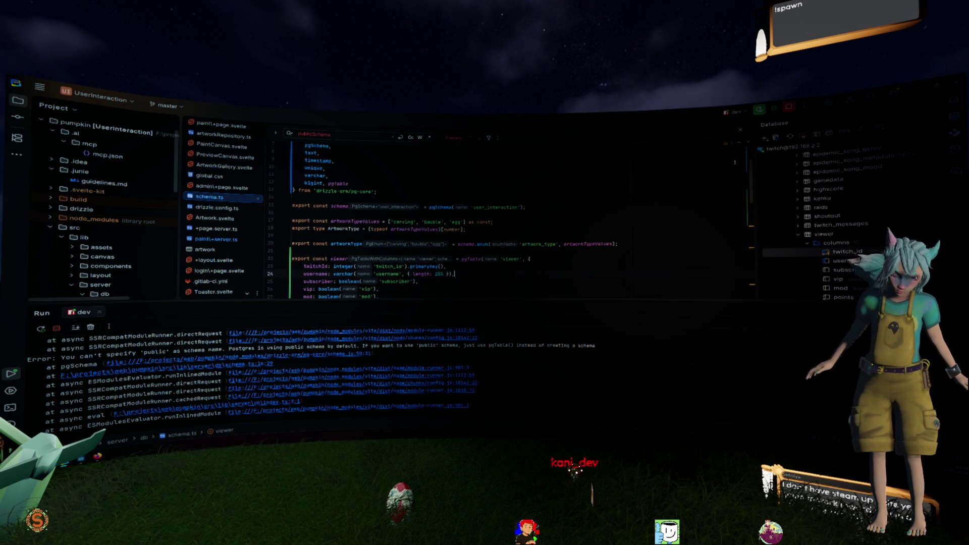
pyautogui.hotkey('ctrl', 'F5')
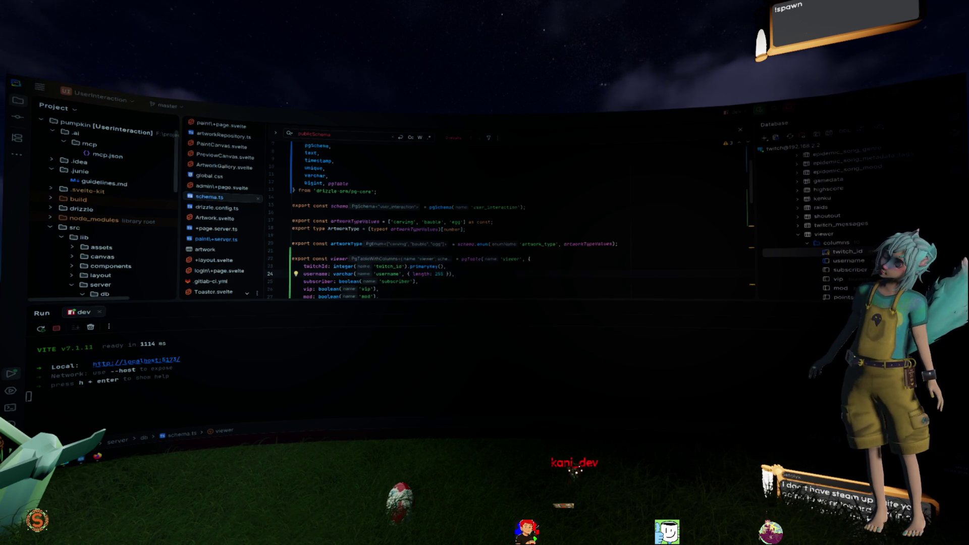
pyautogui.doubleClick(443, 218)
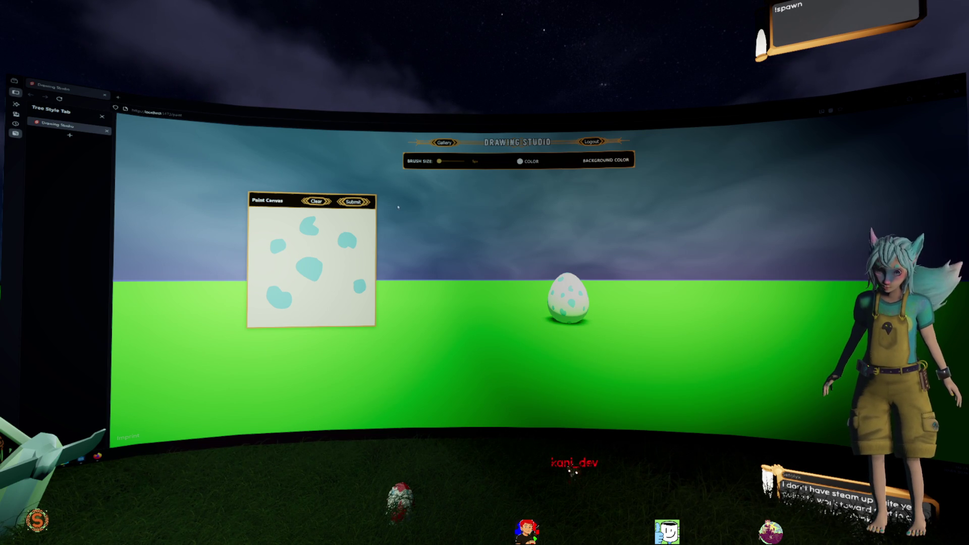
# - Centre the Paint Canvas panel, pick a dark brush colour, and draw the glasses face
pyautogui.moveTo(312, 209); pyautogui.dragTo(401, 216)
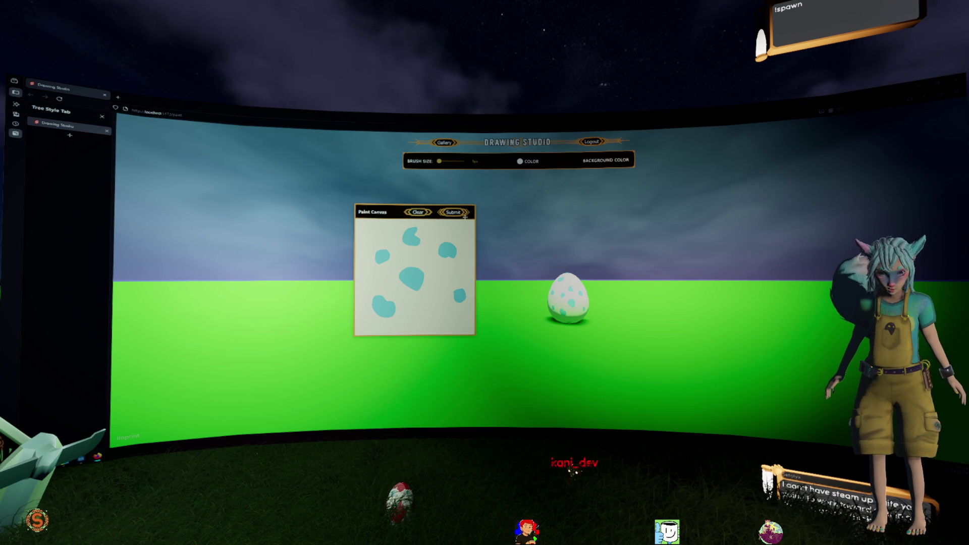
pyautogui.click(520, 163)
pyautogui.moveTo(571, 200)
pyautogui.mouseDown()
pyautogui.moveTo(571, 182)
pyautogui.moveTo(570, 195)
pyautogui.mouseUp()
pyautogui.click(521, 194)
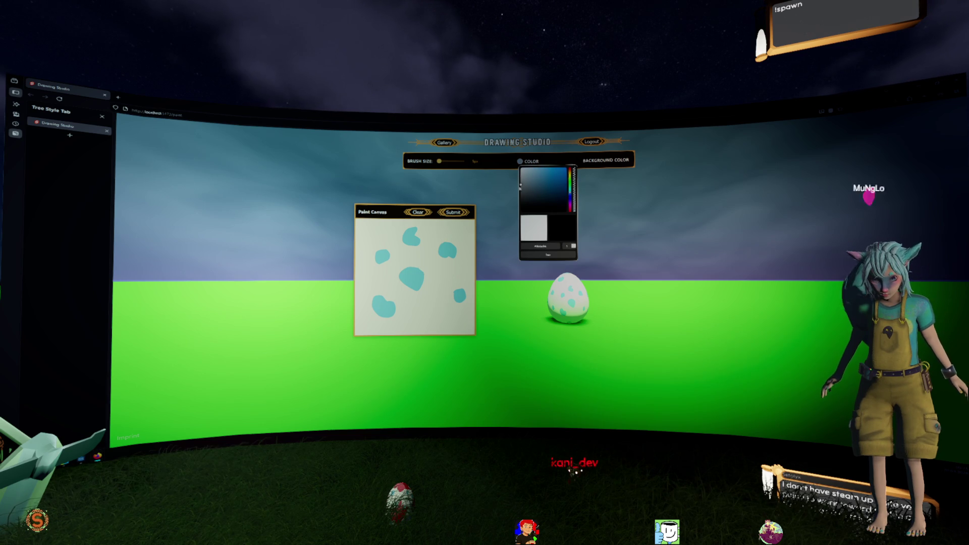
pyautogui.moveTo(378, 247)
pyautogui.mouseDown()
pyautogui.moveTo(376, 301)
pyautogui.moveTo(453, 300)
pyautogui.moveTo(456, 251)
pyautogui.moveTo(378, 248)
pyautogui.moveTo(384, 274)
pyautogui.moveTo(451, 265)
pyautogui.moveTo(424, 266)
pyautogui.moveTo(421, 291)
pyautogui.moveTo(431, 290)
pyautogui.mouseUp()
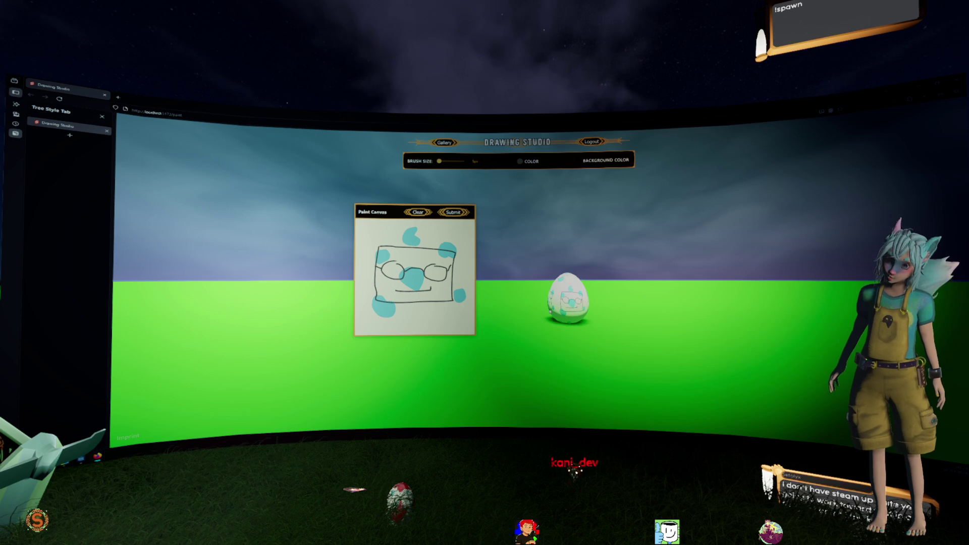
# - Submit the drawing with a name, save it as artwork, and hide the panel
pyautogui.click(453, 212)
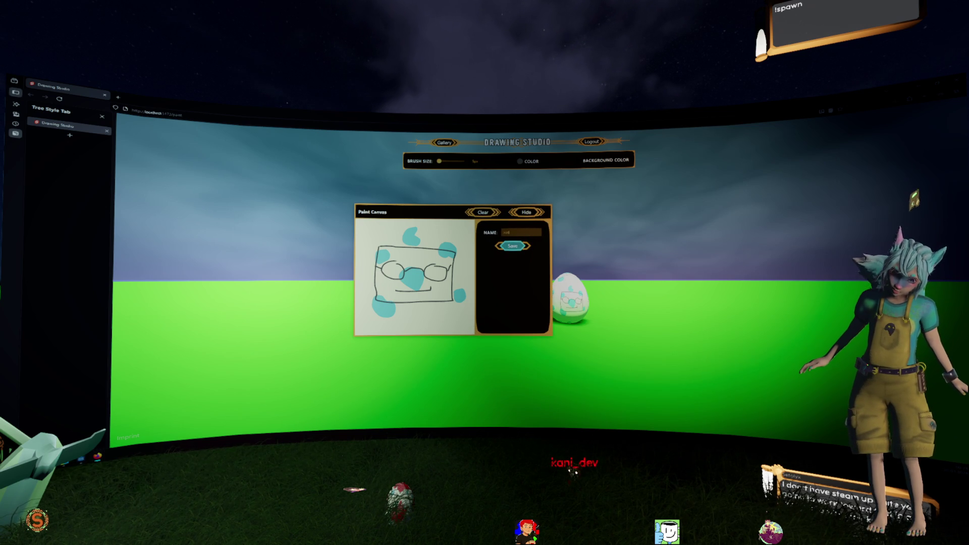
pyautogui.click(512, 245)
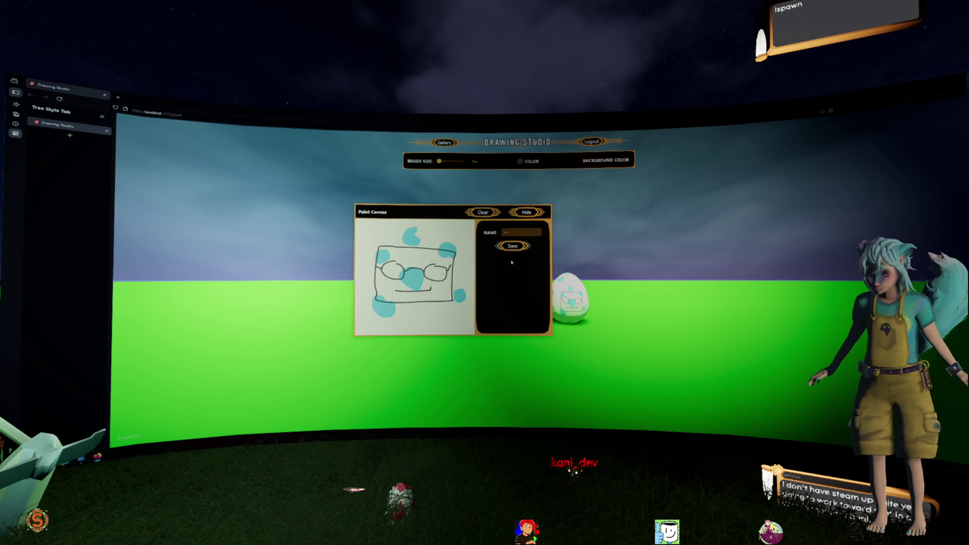
pyautogui.click(520, 212)
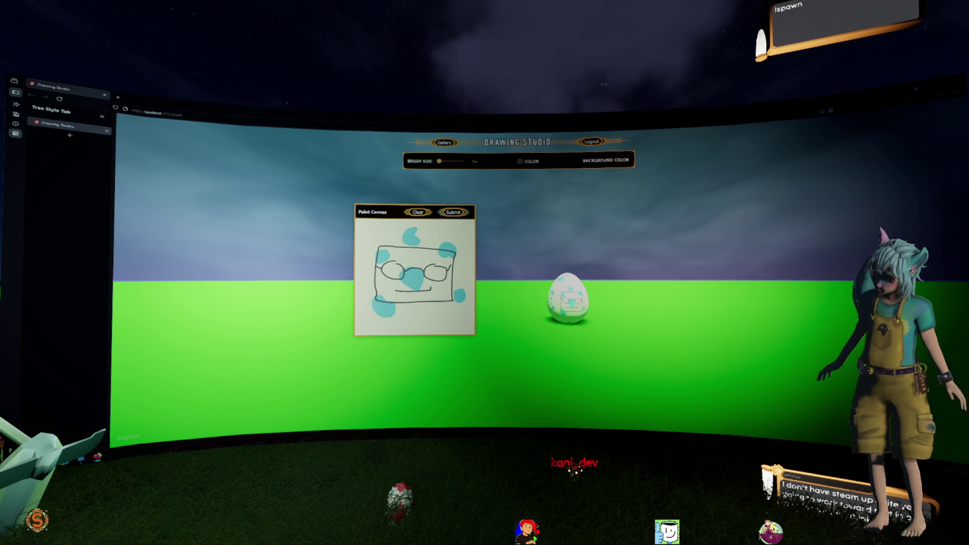
# - Check the WebStorm Run console for the artwork update, then return to Godot
pyautogui.hotkey('alt', 'Tab')
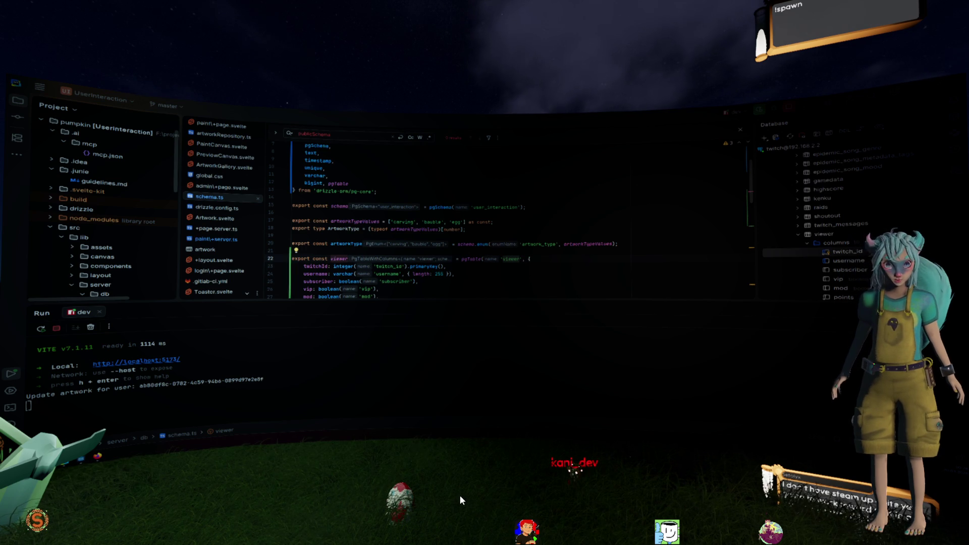
pyautogui.click(404, 214)
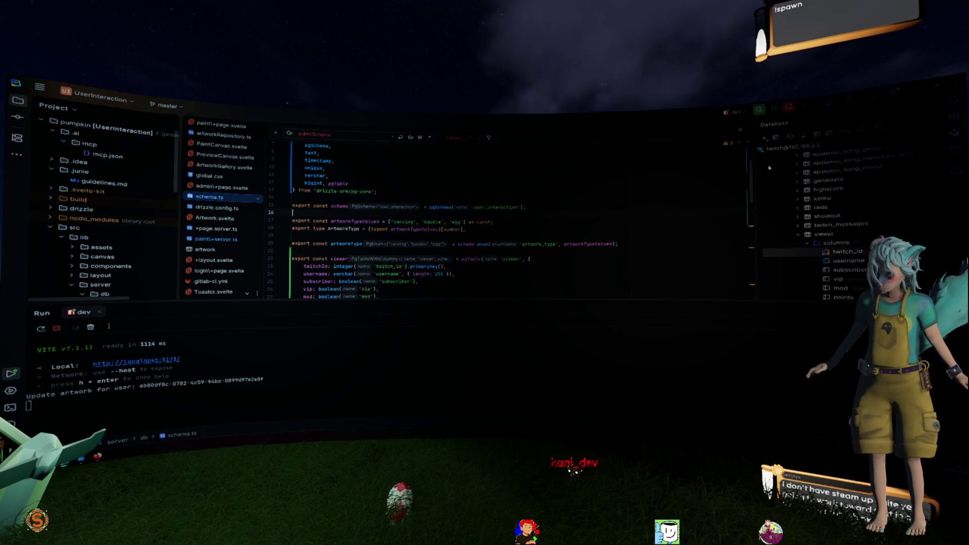
pyautogui.hotkey('alt', 'Tab')
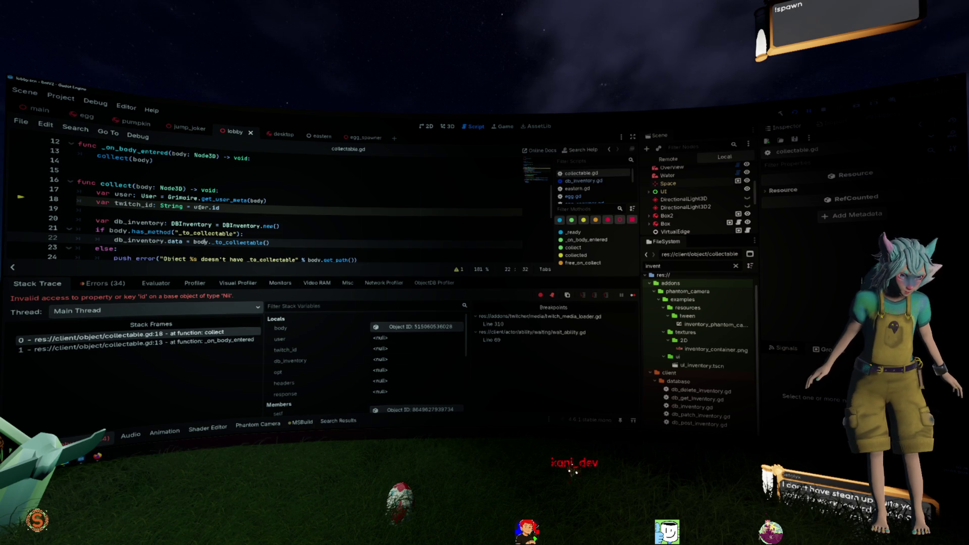
# - Inspect user.id and the body local in the debugger, then resume the game
pyautogui.click(197, 207)
pyautogui.doubleClick(198, 208)
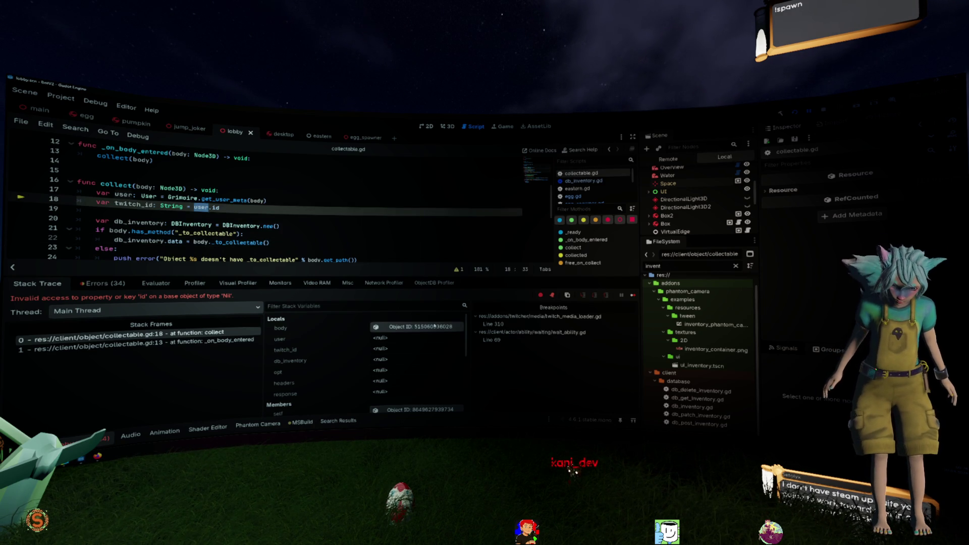
pyautogui.click(403, 327)
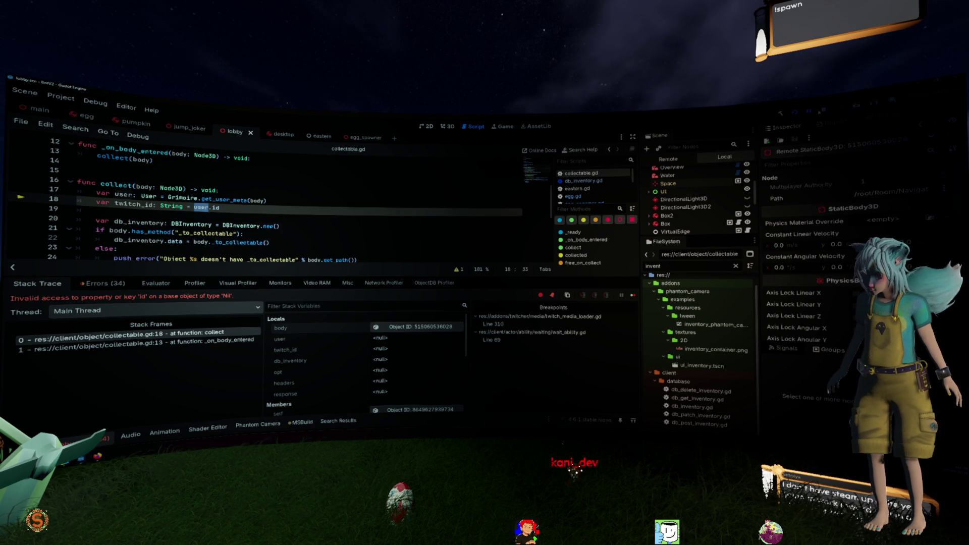
pyautogui.press('F12')
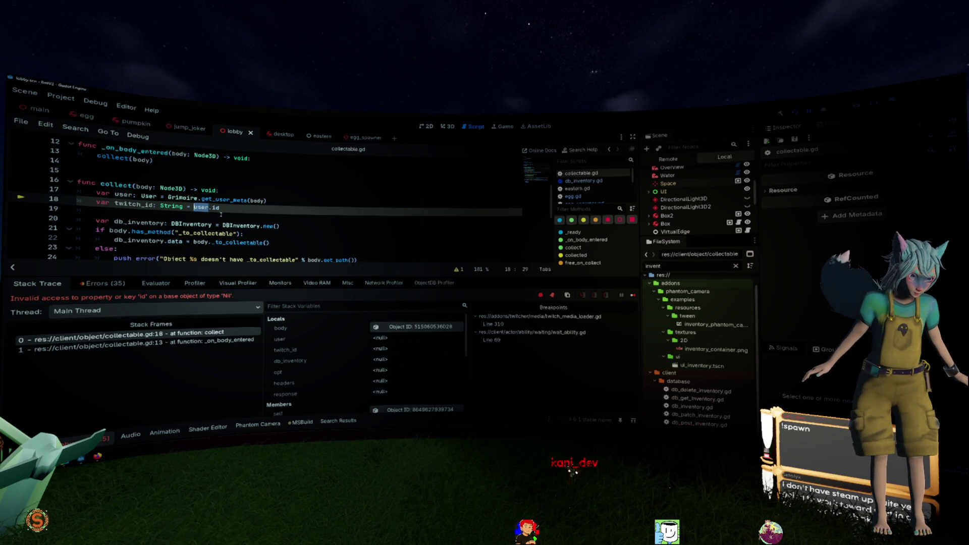
# - Add an 'if not user: return' guard above twitch_id and resume past the error
pyautogui.hotkey('ctrl', 'shift', 'Return')
pyautogui.write('if user')
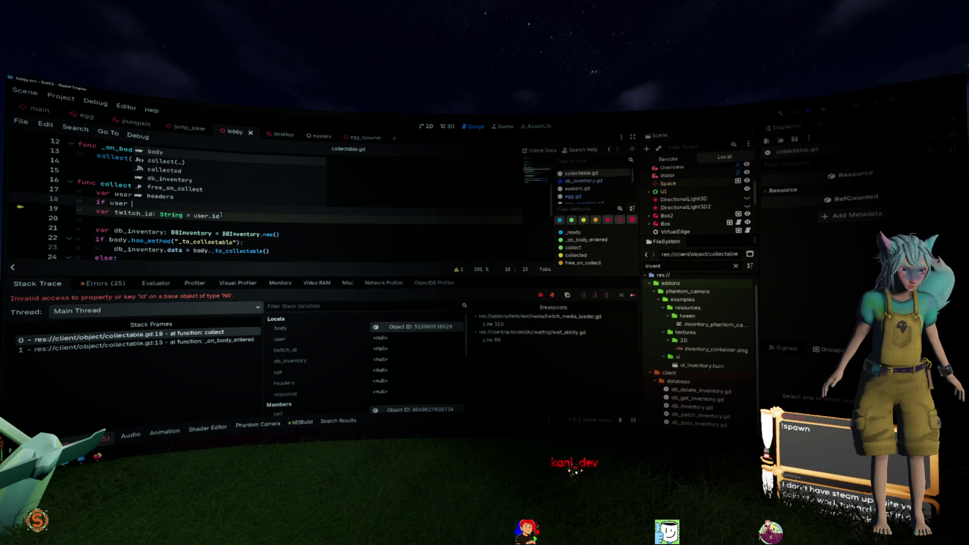
pyautogui.press('Left')
pyautogui.press('Left')
pyautogui.press('Left')
pyautogui.write('not')
pyautogui.press('End')
pyautogui.write(': return')
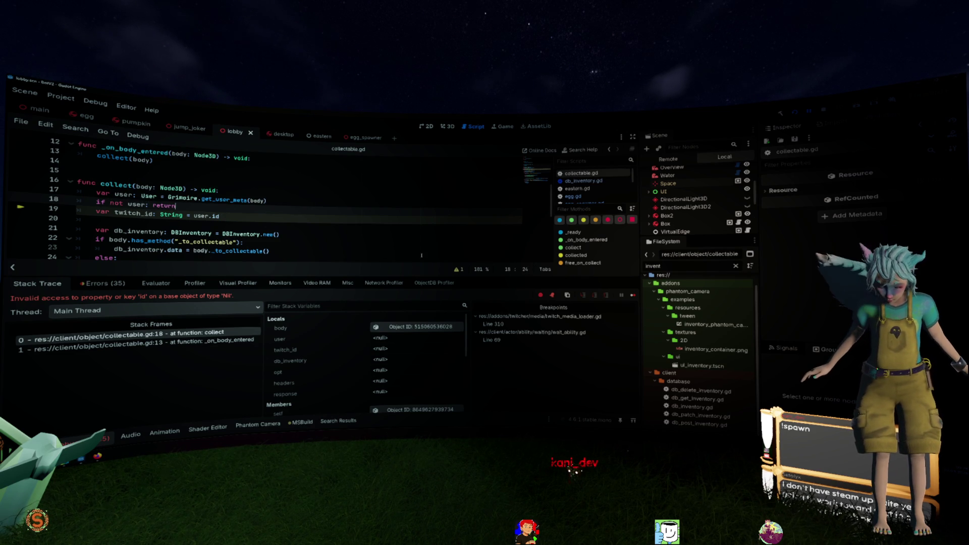
pyautogui.press('F12')
pyautogui.click(220, 215)
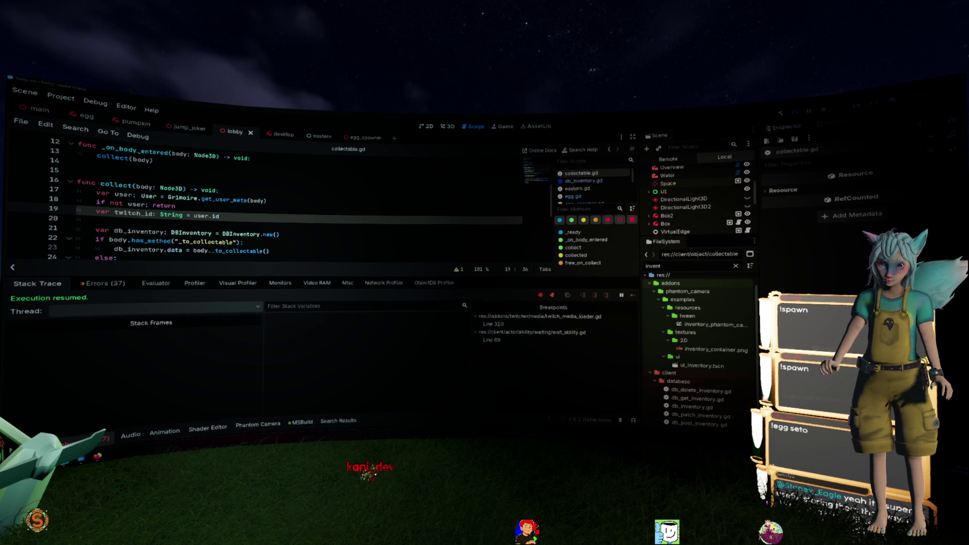
# - Scroll through the Scene tree while the game keeps running
pyautogui.scroll(-1, 685, 225)
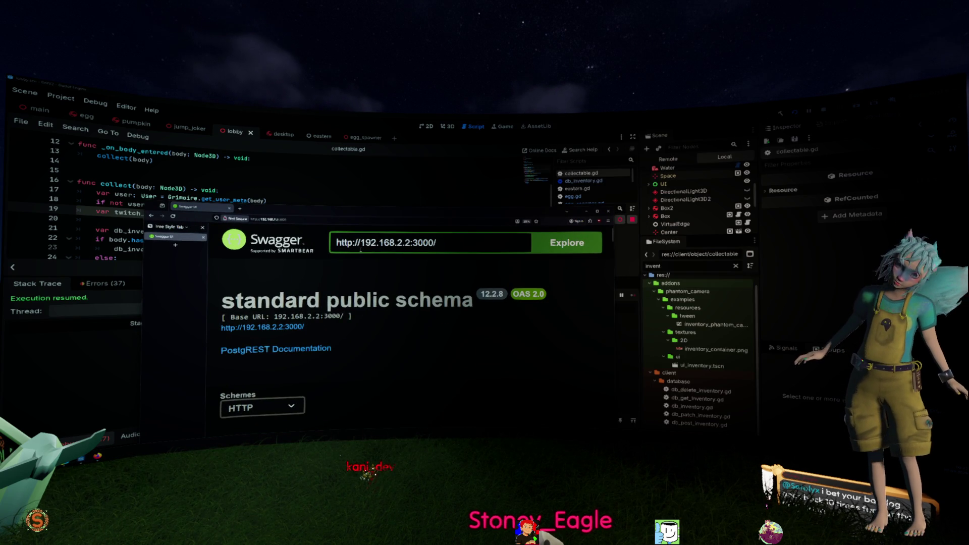
# - Maximise Swagger UI and expand GET /worlds to review its parameters, then collapse it
pyautogui.doubleClick(399, 212)
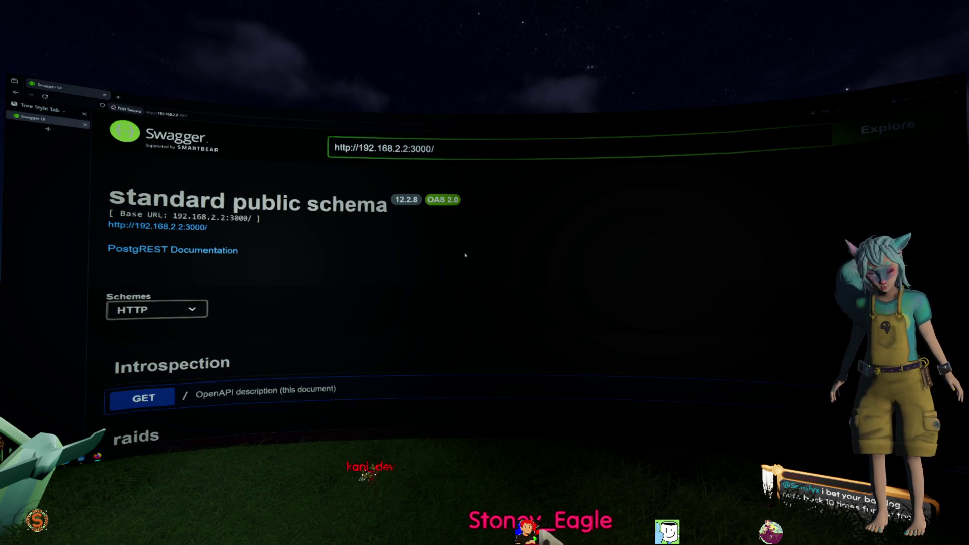
pyautogui.scroll(-3, 466, 249)
pyautogui.scroll(-3, 466, 249)
pyautogui.scroll(-5, 397, 245)
pyautogui.click(317, 235)
pyautogui.scroll(-2, 296, 261)
pyautogui.scroll(-3, 349, 328)
pyautogui.scroll(5, 348, 328)
pyautogui.click(757, 197)
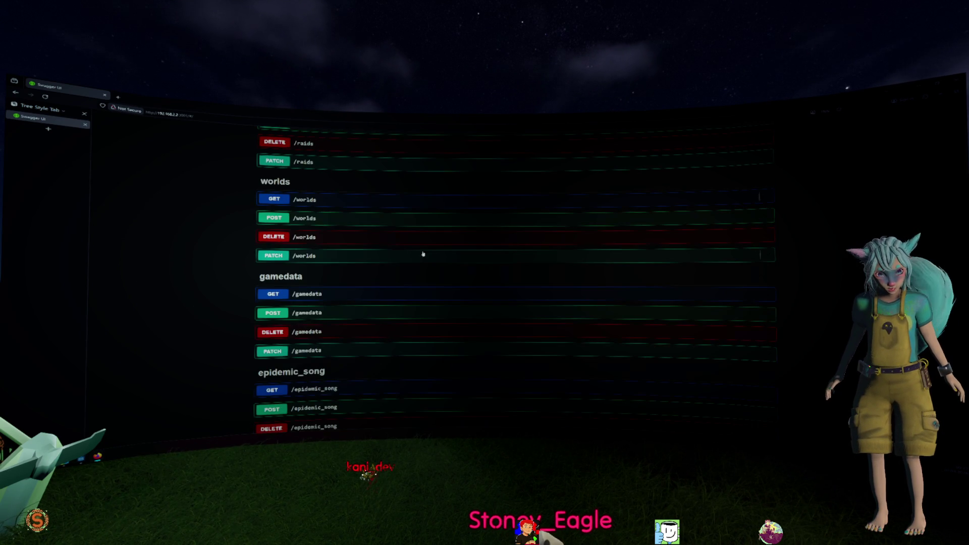
# - Scroll the remaining API routes, then return to Godot and open db_inventory.gd
pyautogui.scroll(-2, 430, 254)
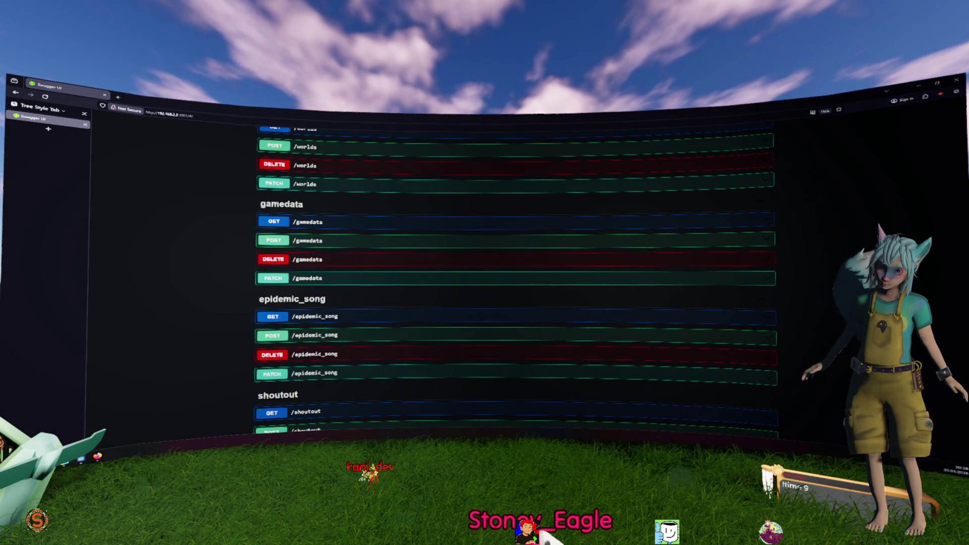
pyautogui.scroll(-2, 419, 227)
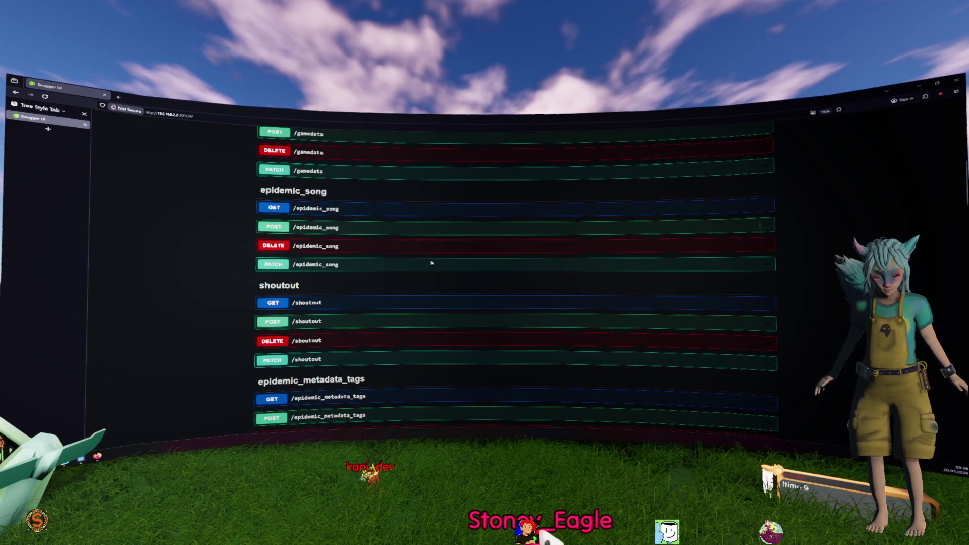
pyautogui.scroll(-2, 426, 283)
pyautogui.scroll(5, 425, 303)
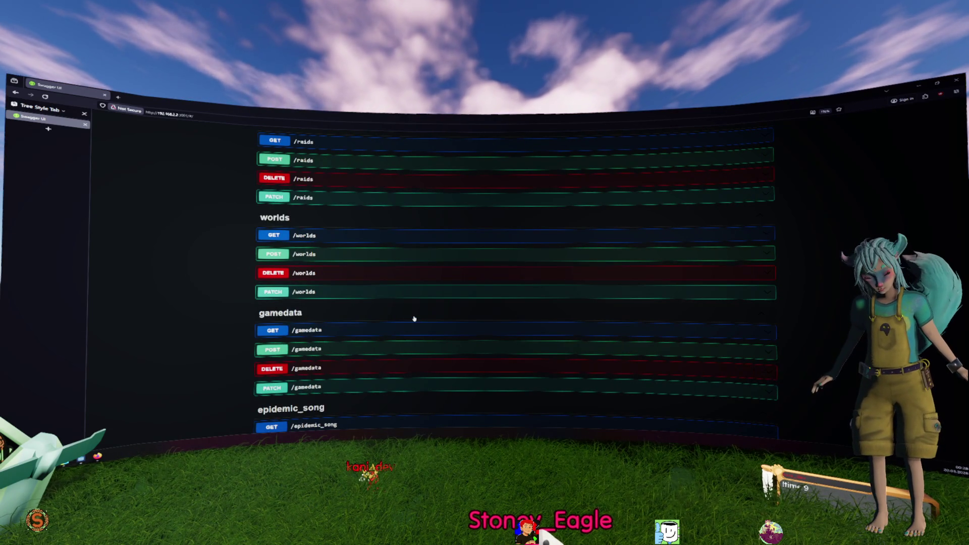
pyautogui.scroll(3, 414, 318)
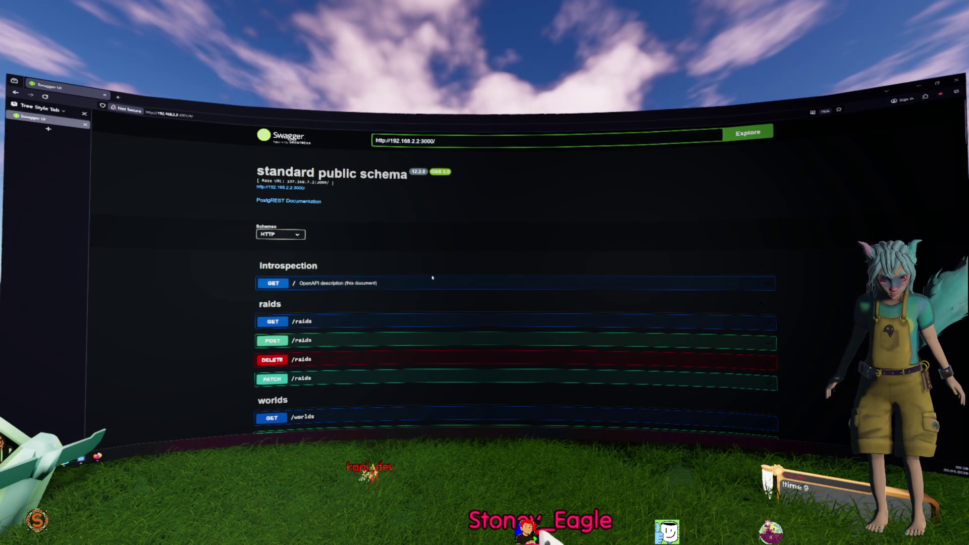
pyautogui.scroll(-3, 363, 293)
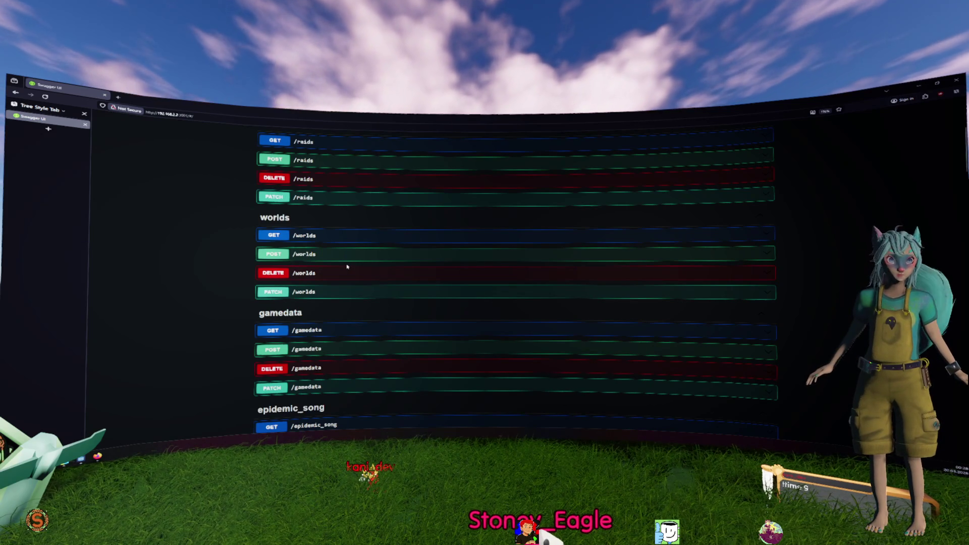
pyautogui.hotkey('alt', 'Tab')
pyautogui.doubleClick(691, 407)
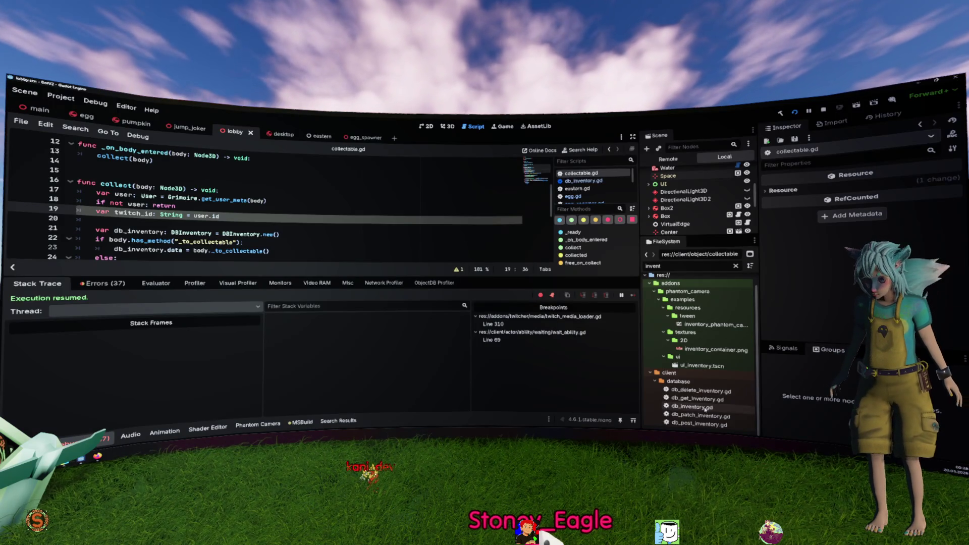
# - Hide the debugger panel, read db_inventory.gd's data and id setters, then close it with Ctrl+W
pyautogui.hotkey('ctrl', 'j')
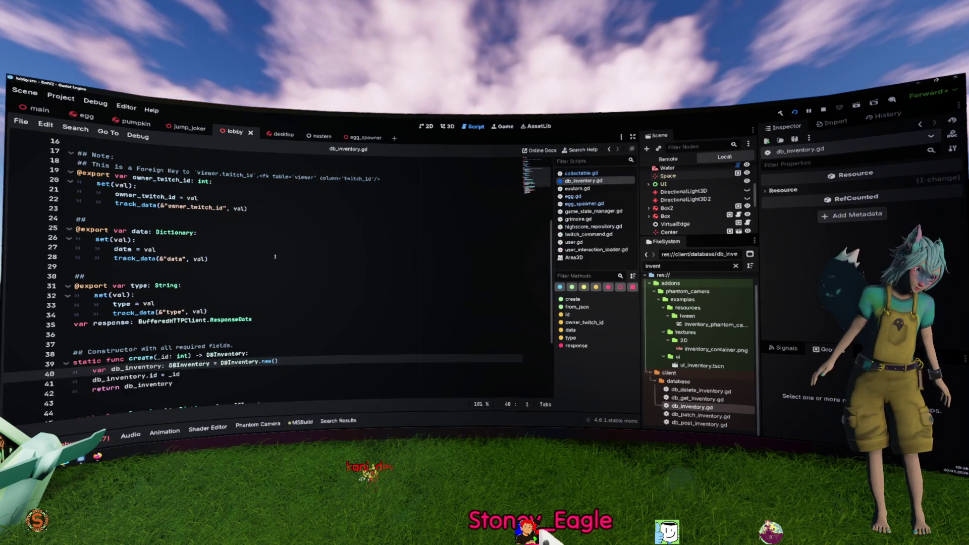
pyautogui.scroll(-4, 197, 254)
pyautogui.moveTo(203, 383)
pyautogui.mouseDown()
pyautogui.moveTo(151, 326)
pyautogui.moveTo(163, 242)
pyautogui.mouseUp()
pyautogui.scroll(3, 318, 258)
pyautogui.scroll(4, 319, 258)
pyautogui.click(320, 260)
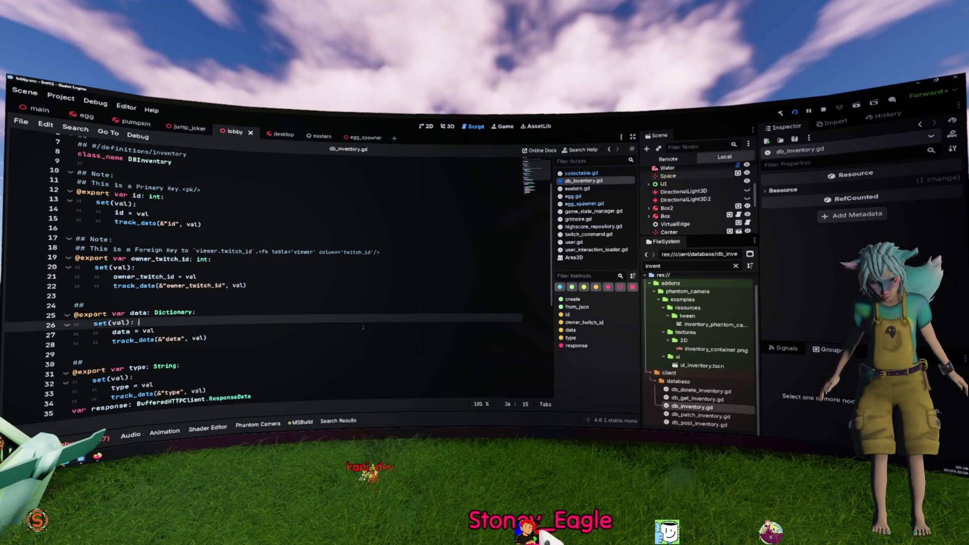
pyautogui.scroll(3, 321, 261)
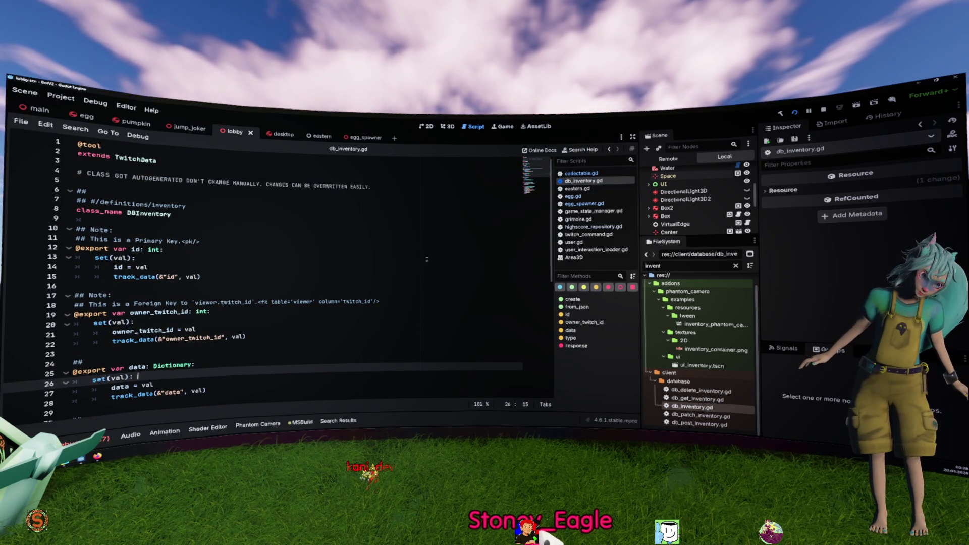
pyautogui.scroll(-1, 426, 259)
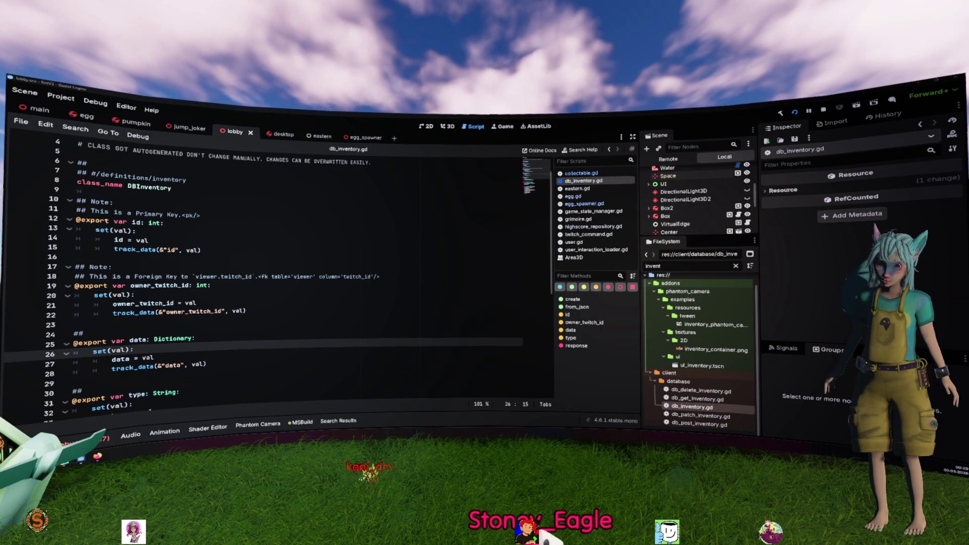
pyautogui.click(364, 239)
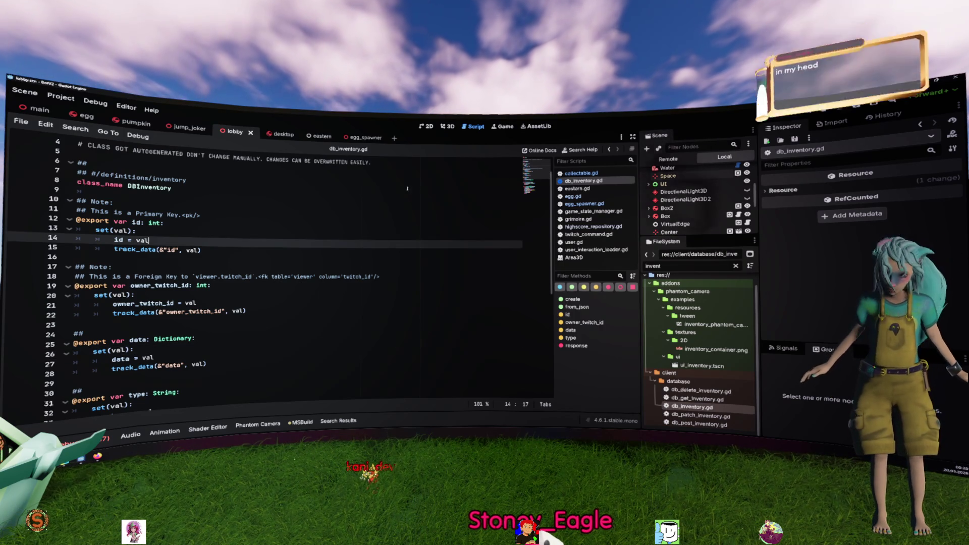
pyautogui.hotkey('ctrl', 'w')
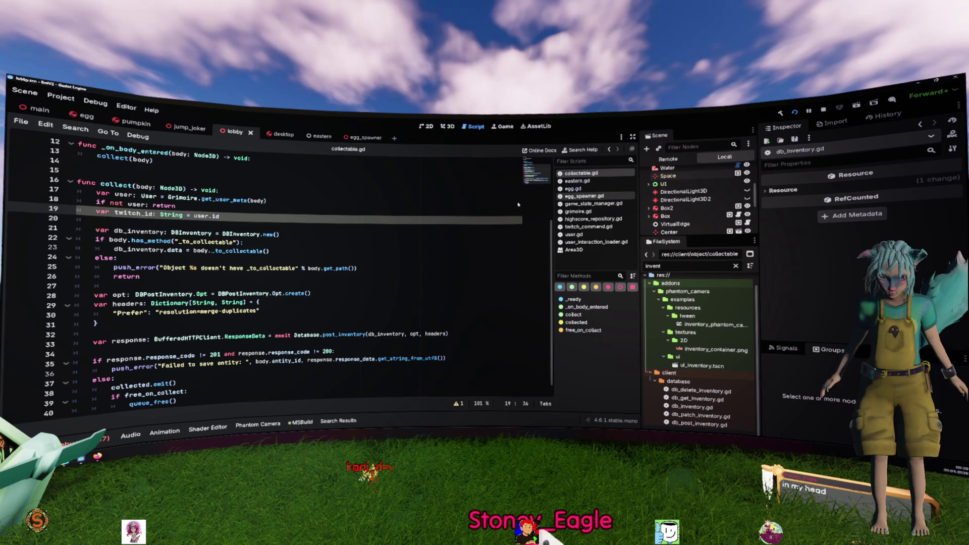
# - Scroll past the collect function, then page through the Overlay.pdf sketches in the browser
pyautogui.scroll(-1, 418, 234)
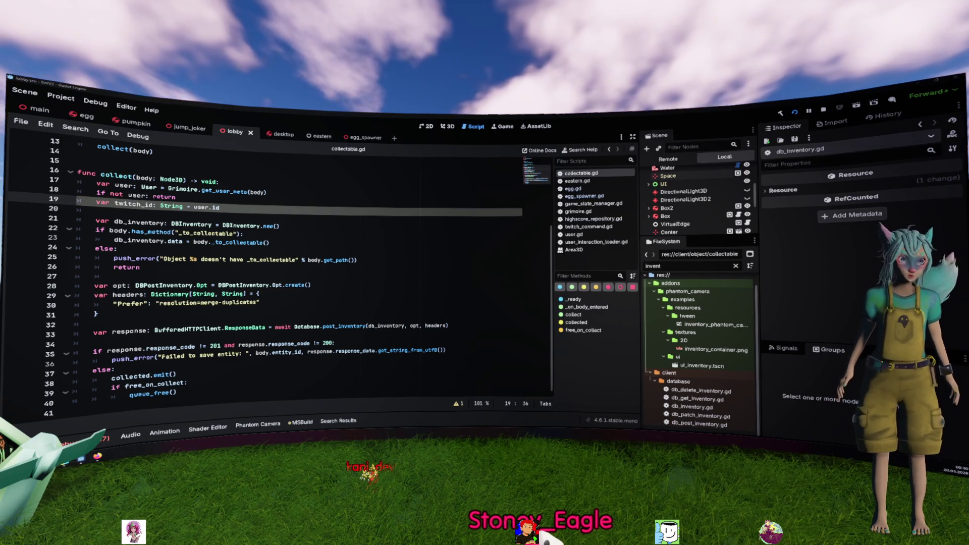
pyautogui.hotkey('alt', 'Tab')
pyautogui.scroll(-10, 519, 283)
pyautogui.scroll(-5, 519, 283)
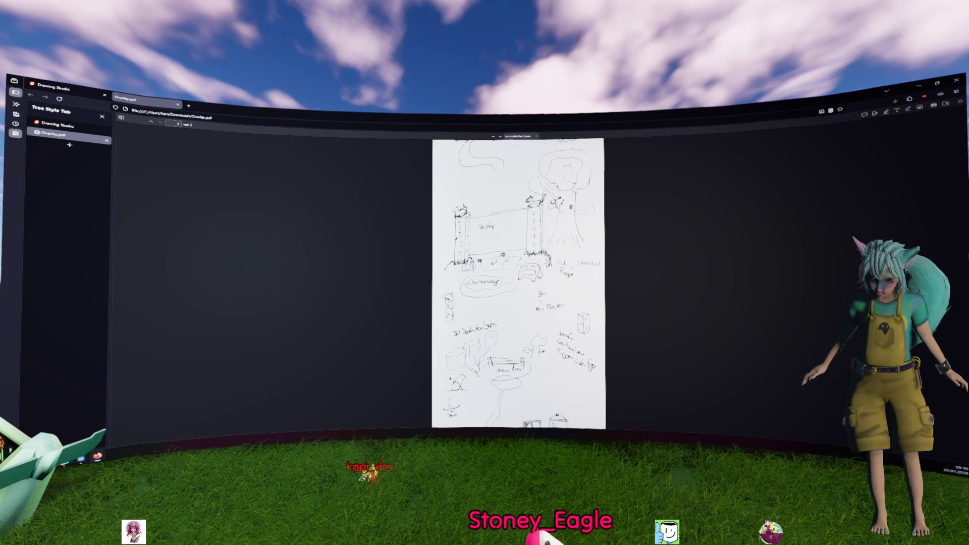
pyautogui.scroll(1, 623, 234)
pyautogui.keyDown('ctrl'); pyautogui.scroll(5, 623, 233); pyautogui.keyUp('ctrl')
pyautogui.scroll(-1, 520, 283)
pyautogui.scroll(1, 520, 283)
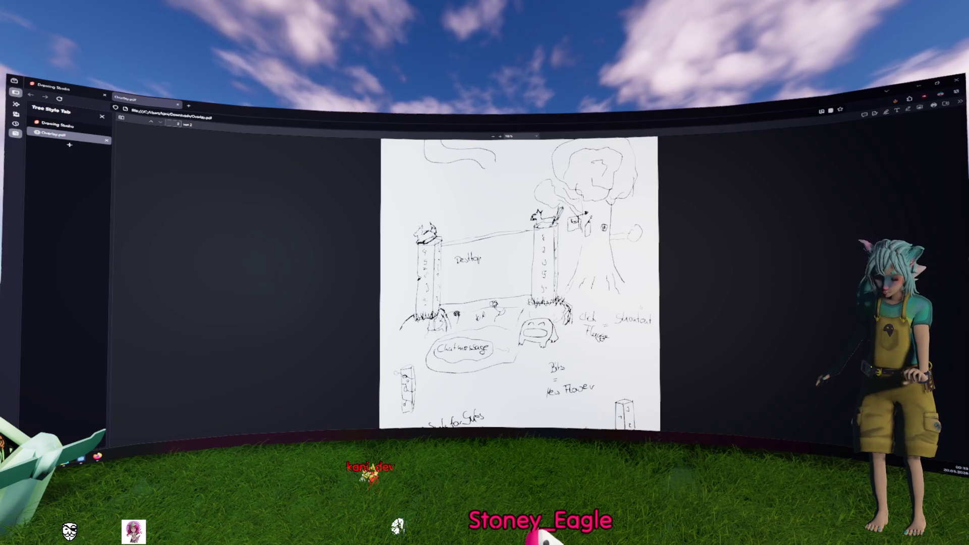
pyautogui.scroll(2, 523, 288)
pyautogui.scroll(2, 520, 282)
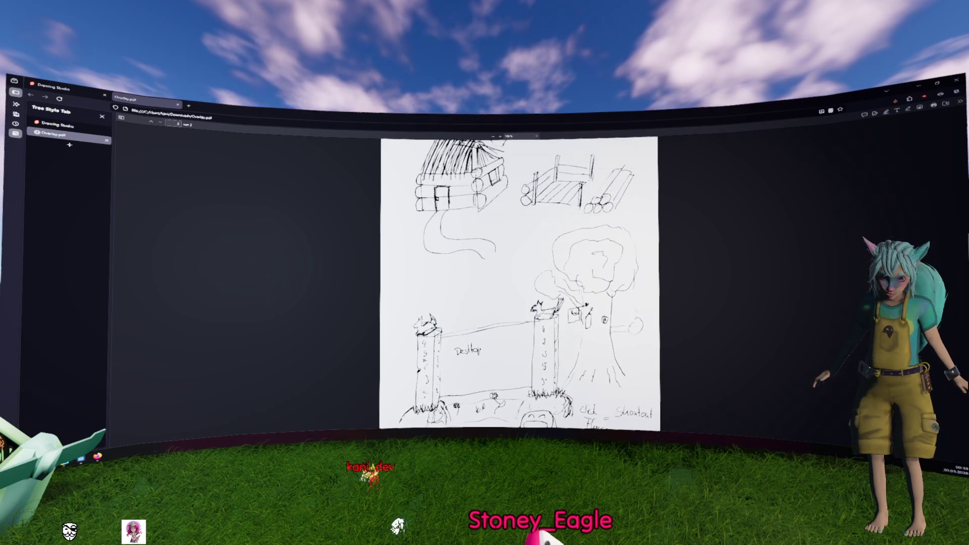
pyautogui.scroll(-3, 520, 282)
pyautogui.scroll(-3, 520, 282)
pyautogui.scroll(7, 520, 282)
pyautogui.scroll(-2, 520, 283)
pyautogui.scroll(-3, 519, 283)
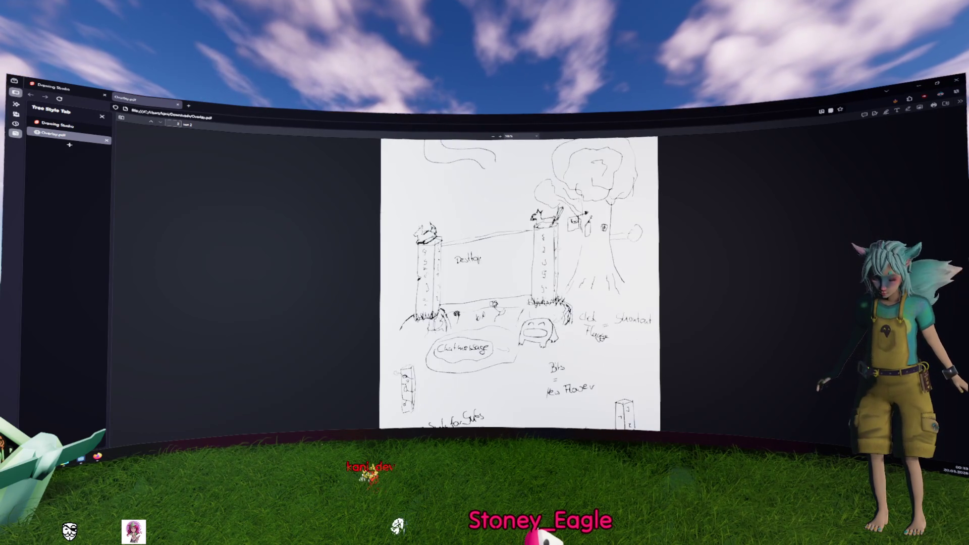
pyautogui.scroll(-1, 520, 283)
pyautogui.scroll(3, 520, 282)
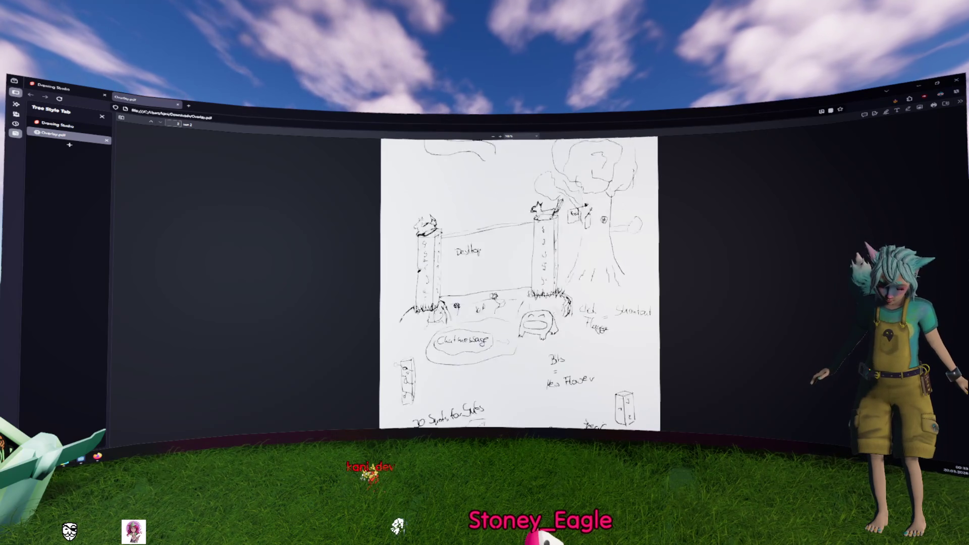
pyautogui.scroll(-1, 520, 283)
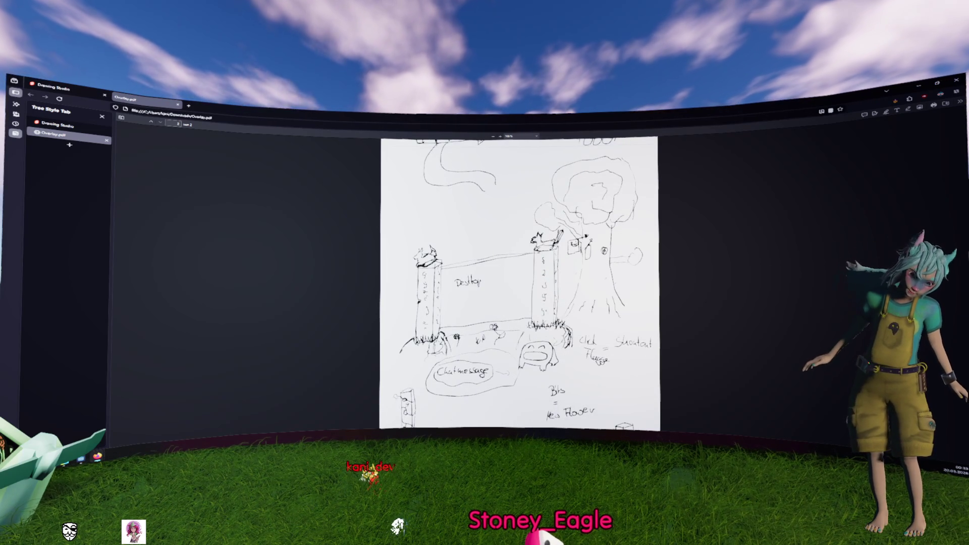
# - Close the sketch PDF, then enable collision Mask layer 9 on the lobby's StaticBody3D
pyautogui.hotkey('ctrl', 'w')
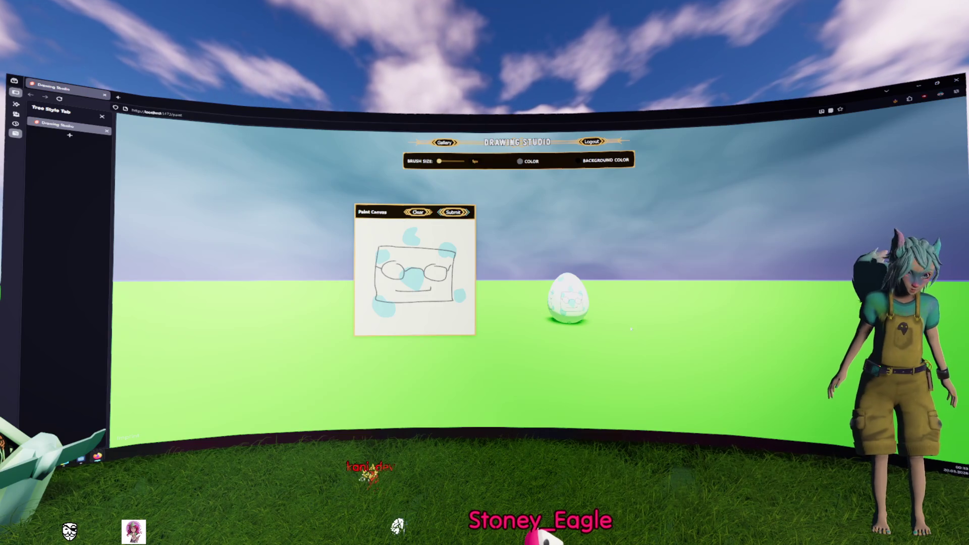
pyautogui.hotkey('alt', 'Tab')
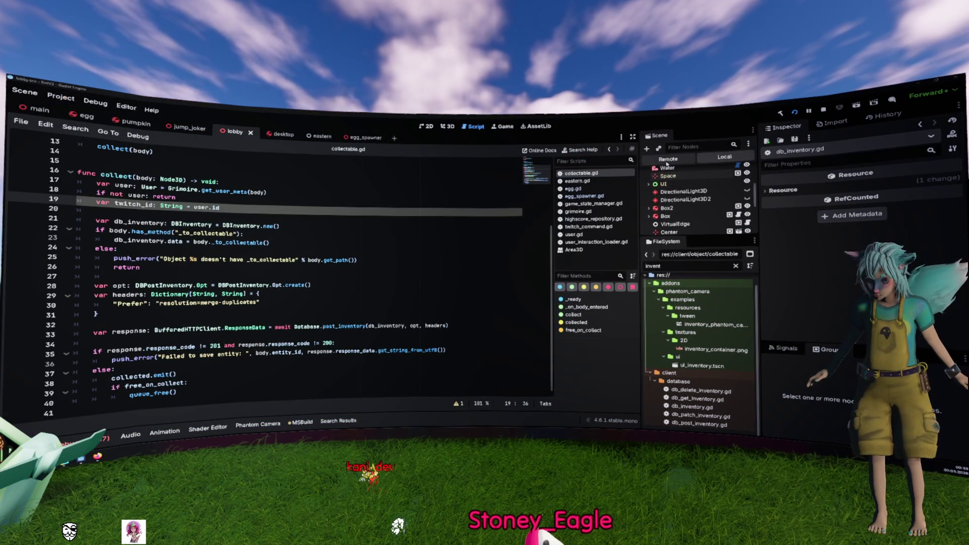
pyautogui.scroll(1, 681, 181)
pyautogui.scroll(1, 721, 174)
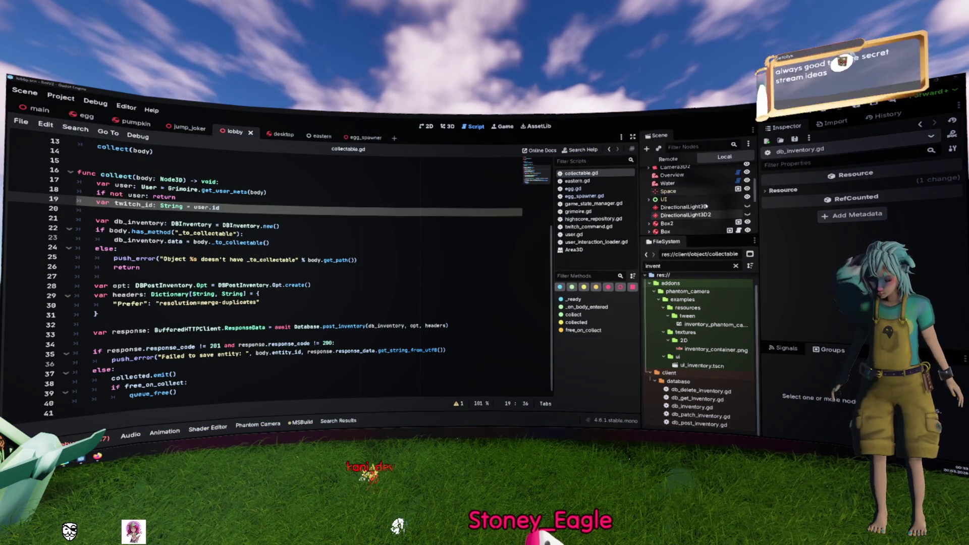
pyautogui.scroll(6, 689, 202)
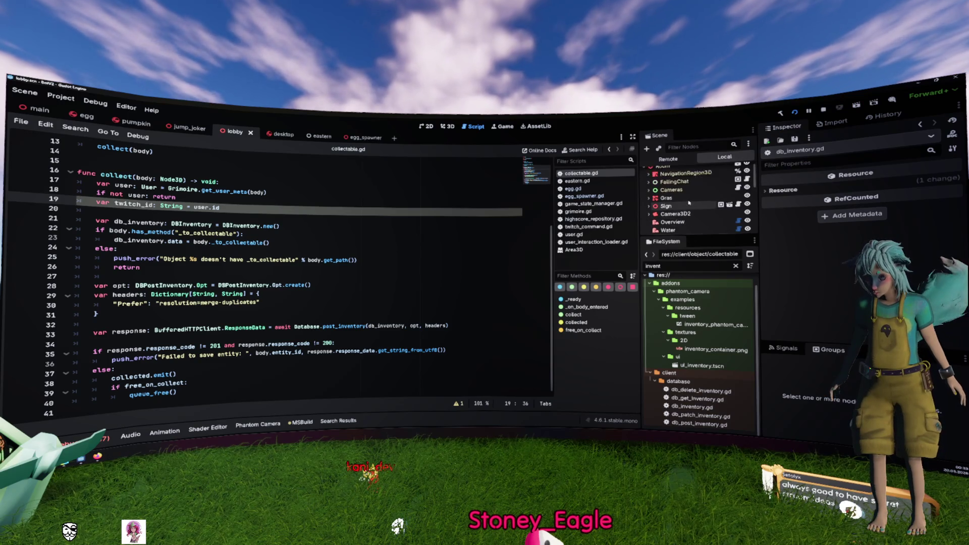
pyautogui.click(649, 181)
pyautogui.click(682, 197)
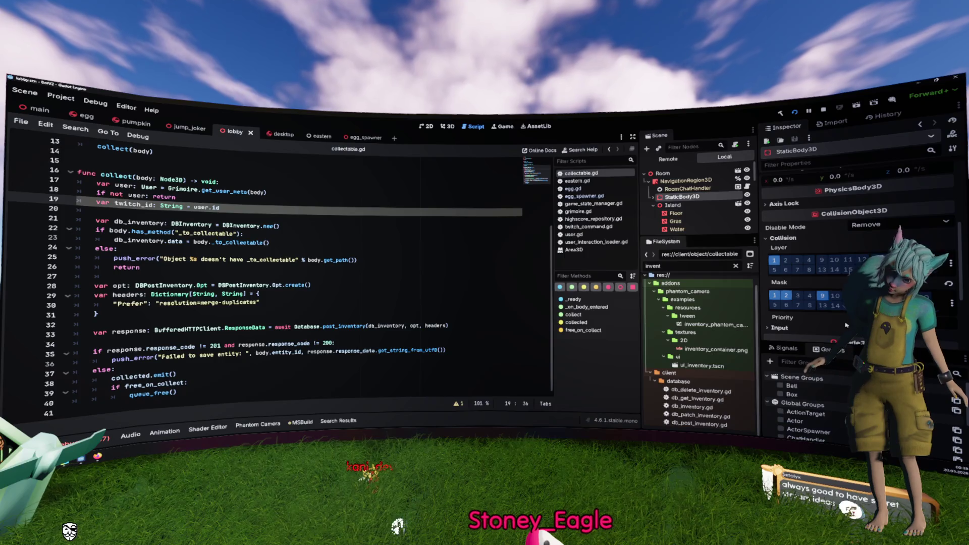
pyautogui.click(824, 298)
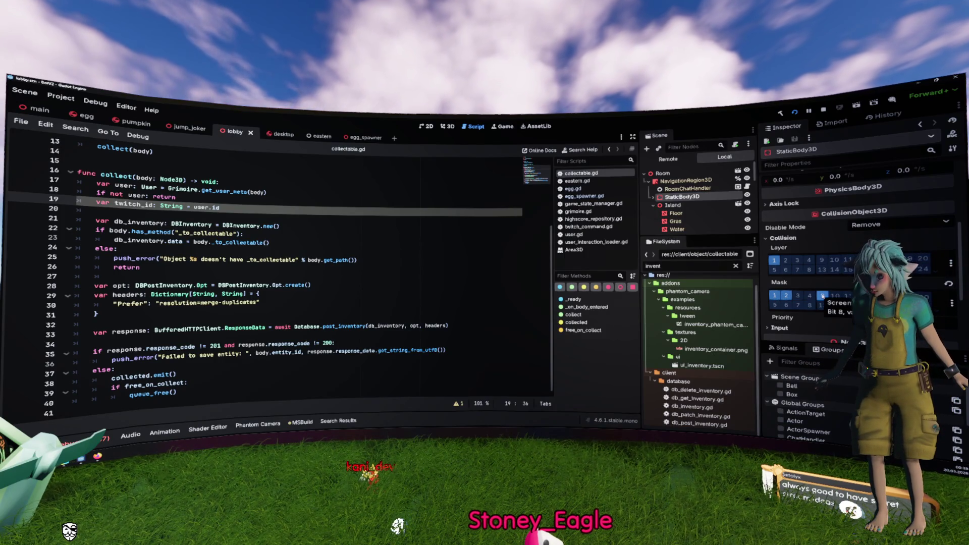
pyautogui.click(654, 197)
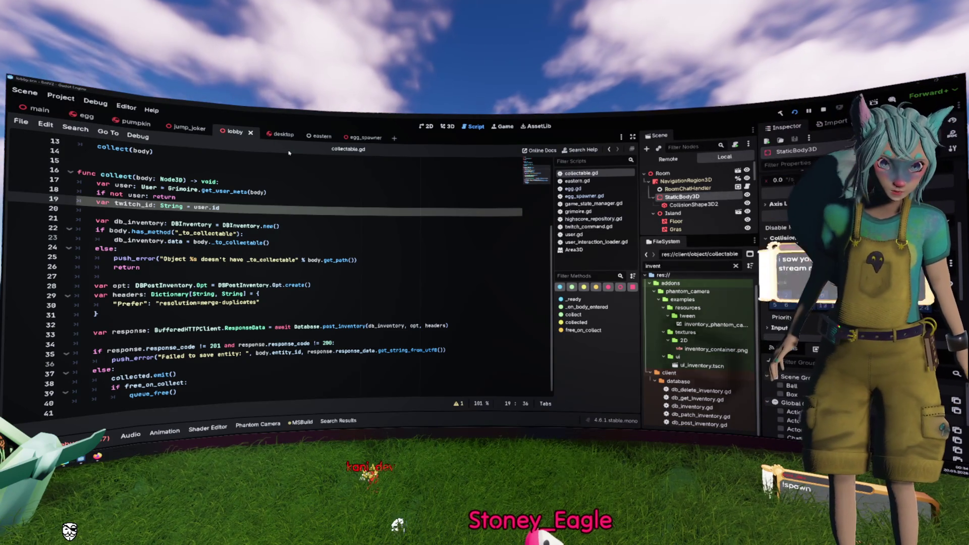
# - Enable collision Mask layer 1 on the Egg root, save the egg scene, and run the project
pyautogui.click(86, 116)
pyautogui.click(658, 173)
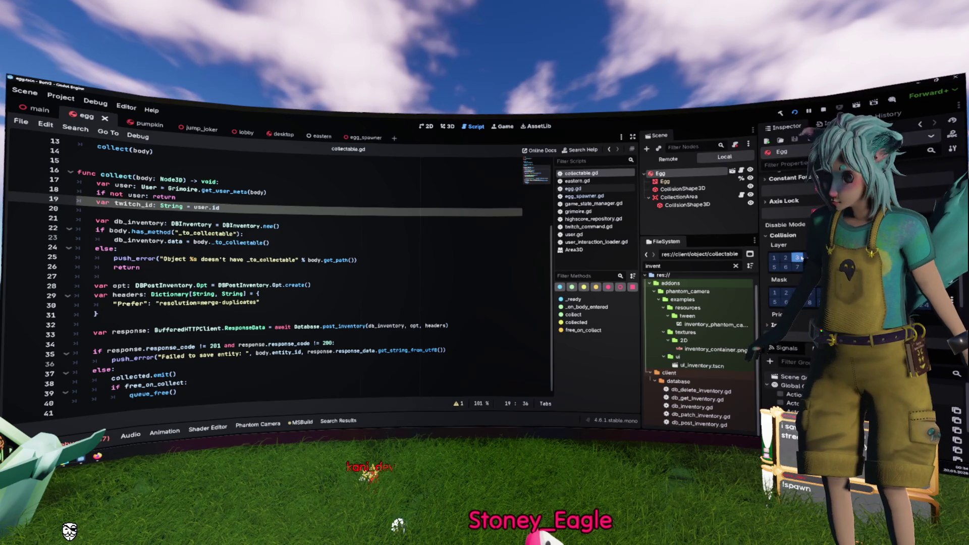
pyautogui.click(775, 293)
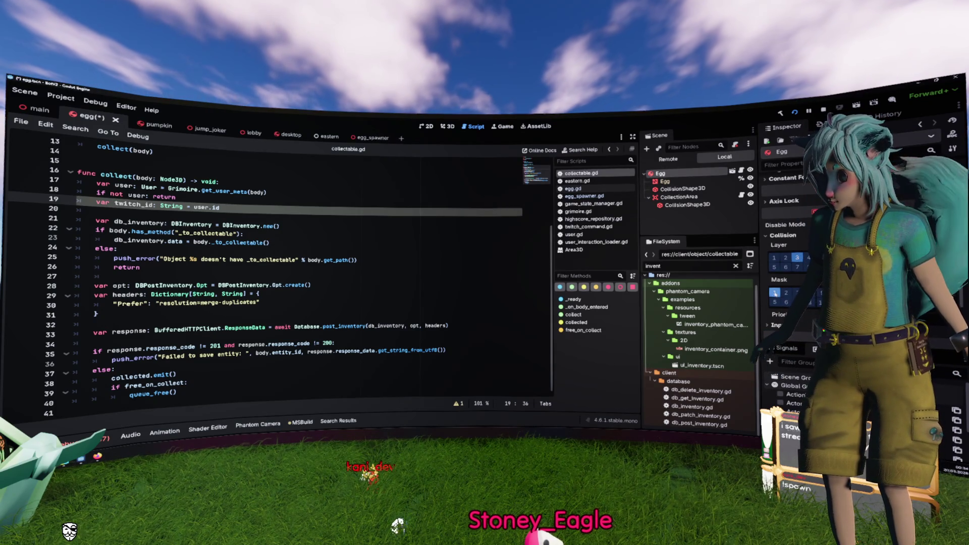
pyautogui.hotkey('ctrl', 's')
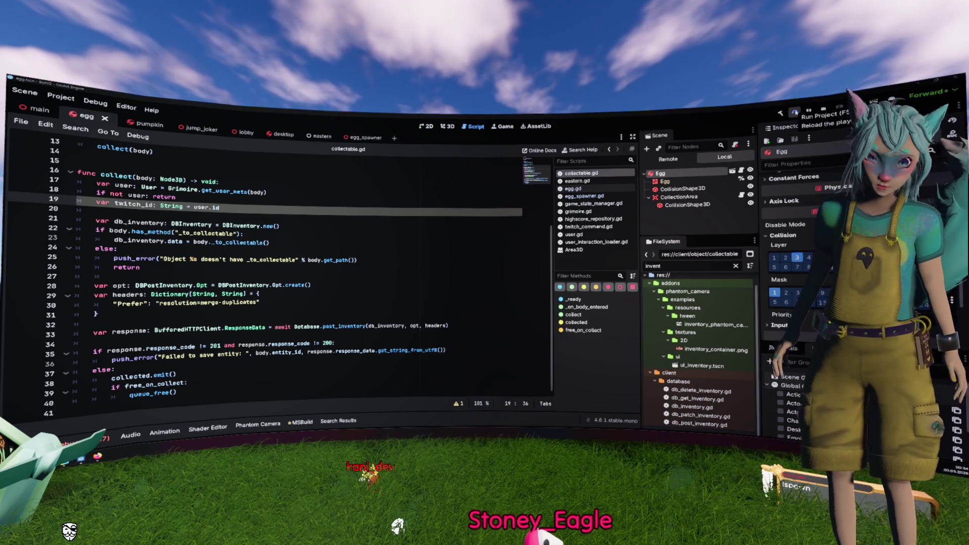
pyautogui.click(793, 113)
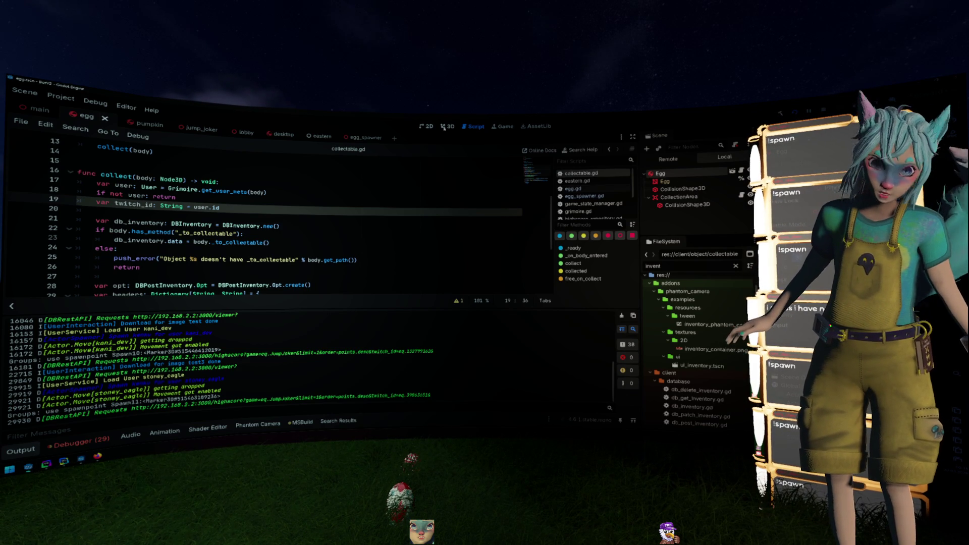
# - Glance at the egg scene in 3D and collectable.gd, then show the Game view with 29 debugger errors
pyautogui.hotkey('ctrl', 'F2')
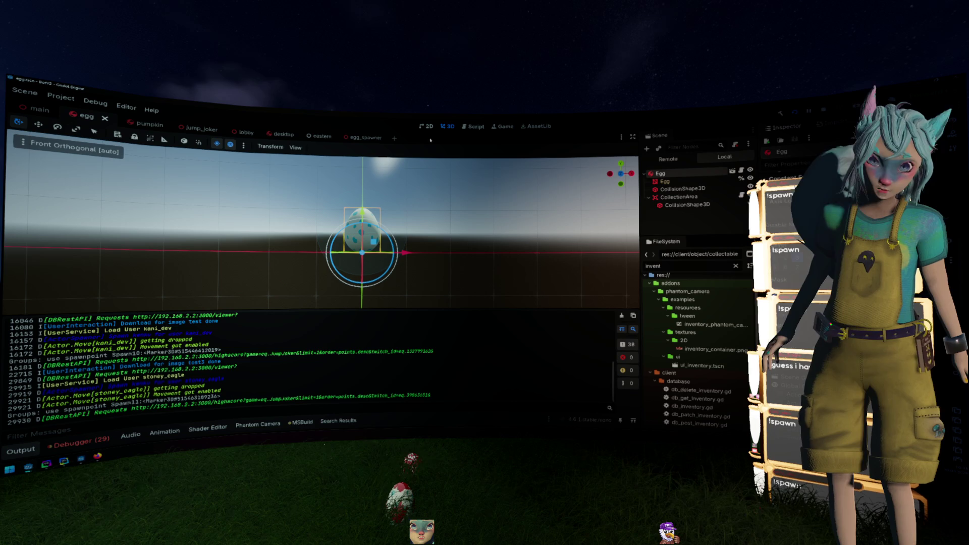
pyautogui.click(462, 127)
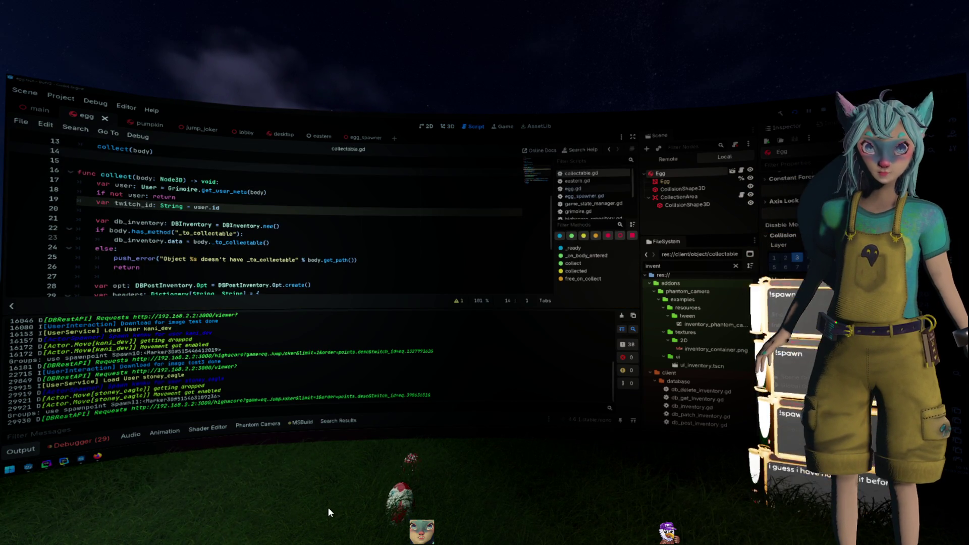
pyautogui.click(504, 126)
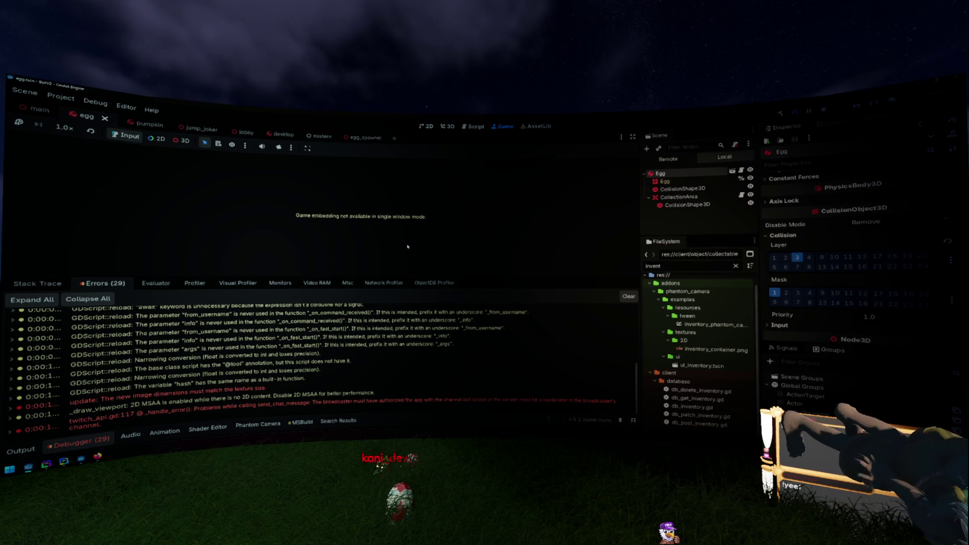
pyautogui.moveTo(503, 411)
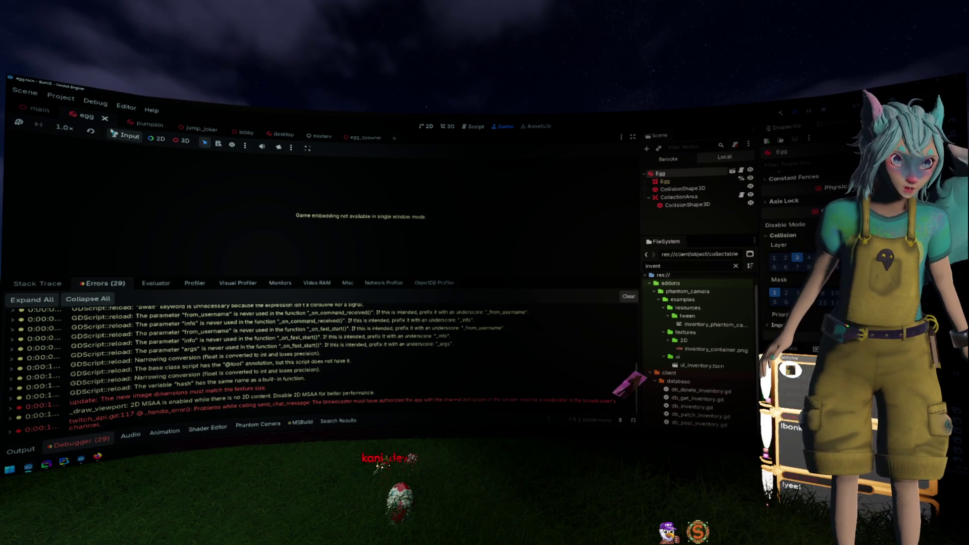
# - Inspect the main scene's TwitchBot node, glance at the egg_spawner and eastern scenes, then switch to DataGrip
pyautogui.hotkey('ctrl', 's')
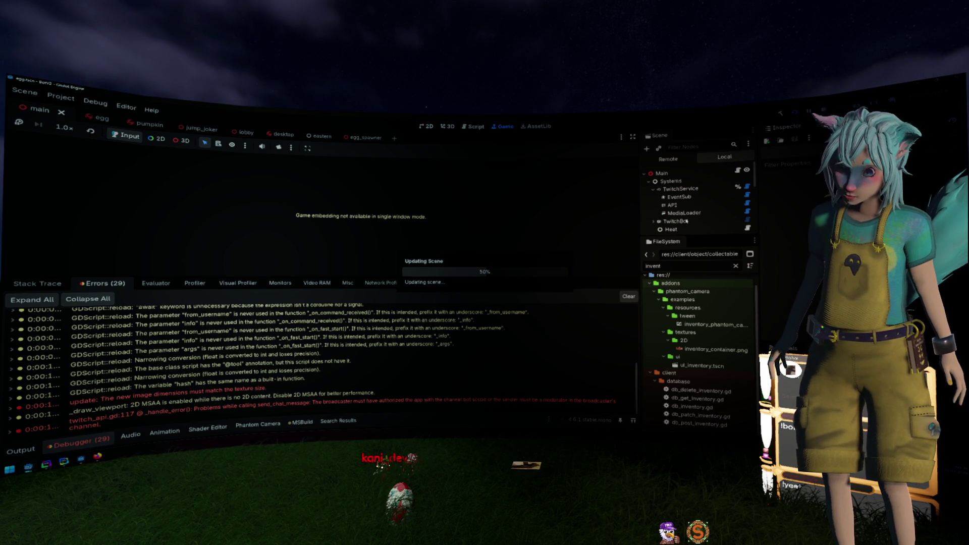
pyautogui.click(679, 221)
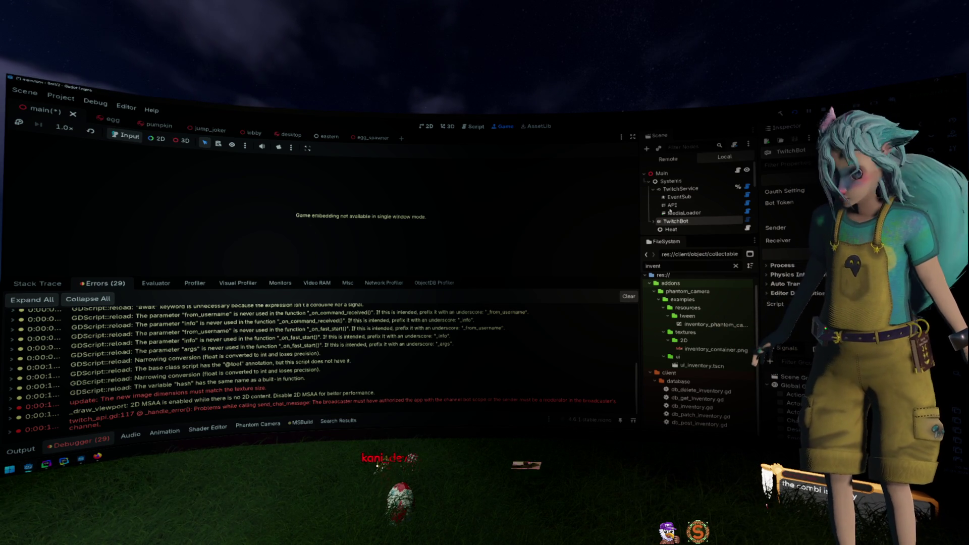
pyautogui.click(374, 139)
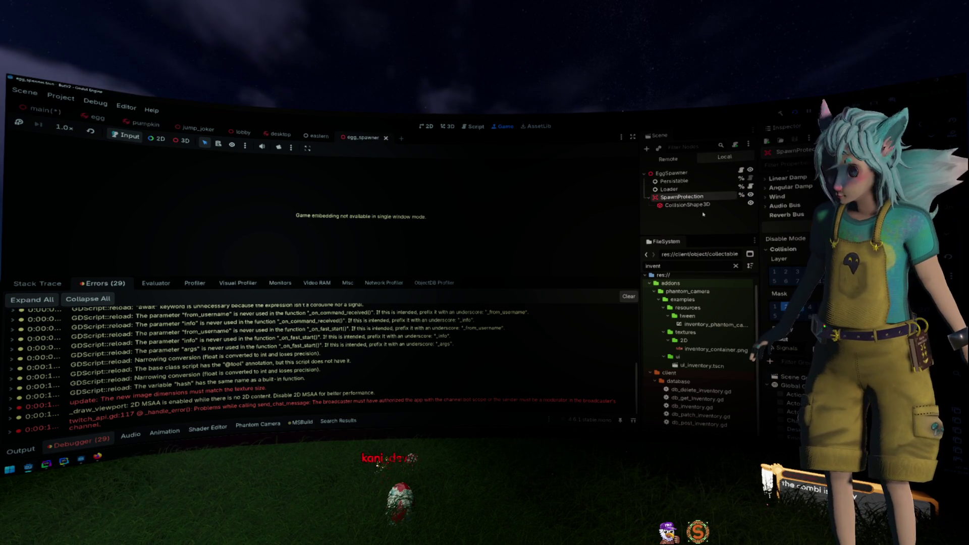
pyautogui.click(320, 137)
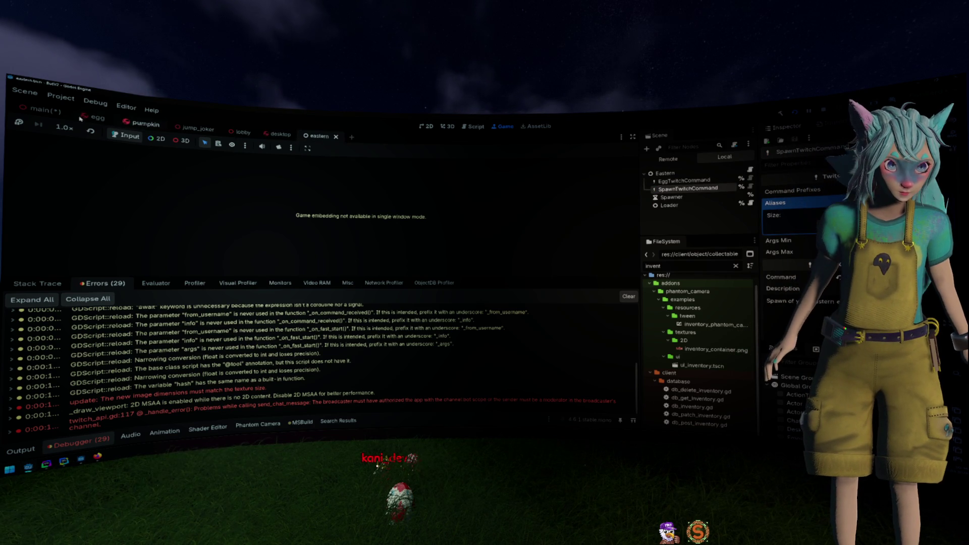
pyautogui.click(43, 110)
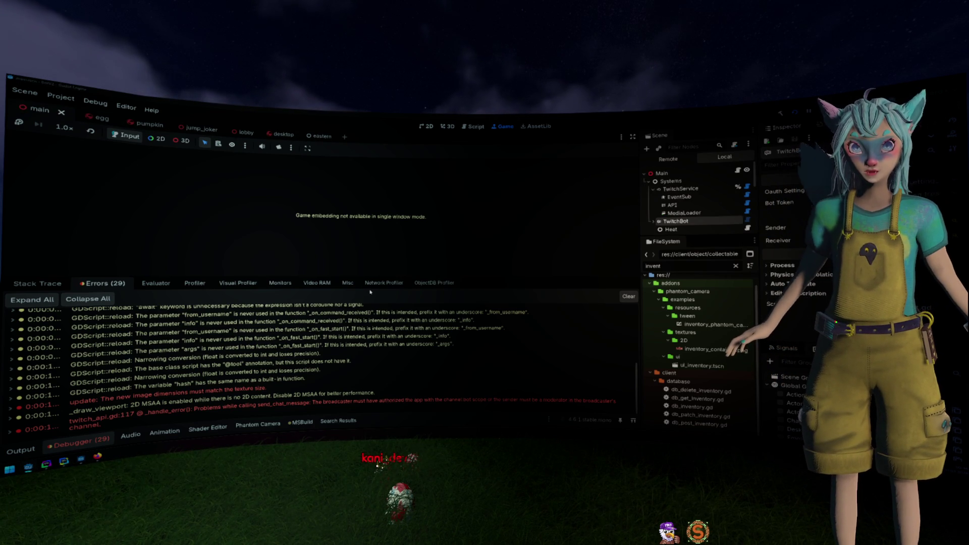
pyautogui.hotkey('alt', 'Tab')
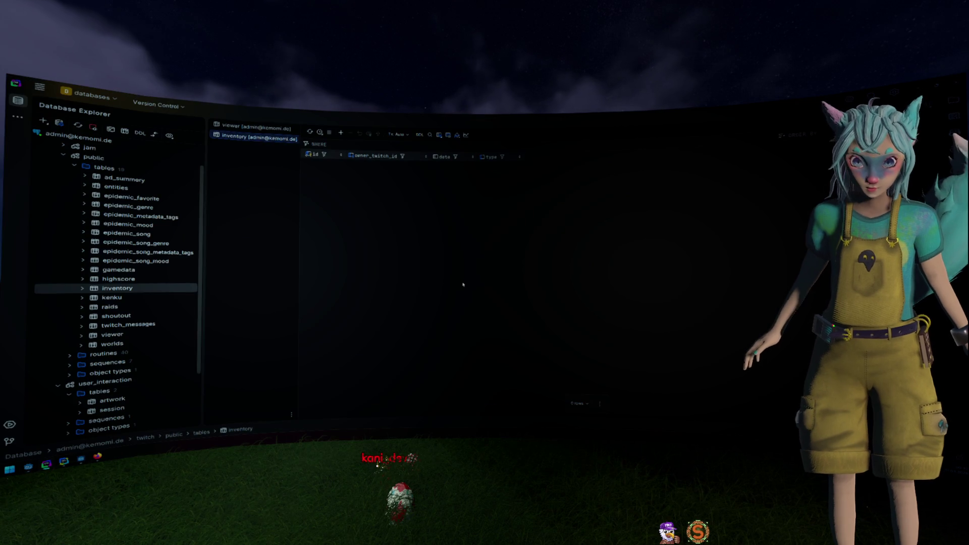
# - Check the viewer table and the entities table's row 2 egg_spawner scene path, then return to Godot
pyautogui.click(255, 126)
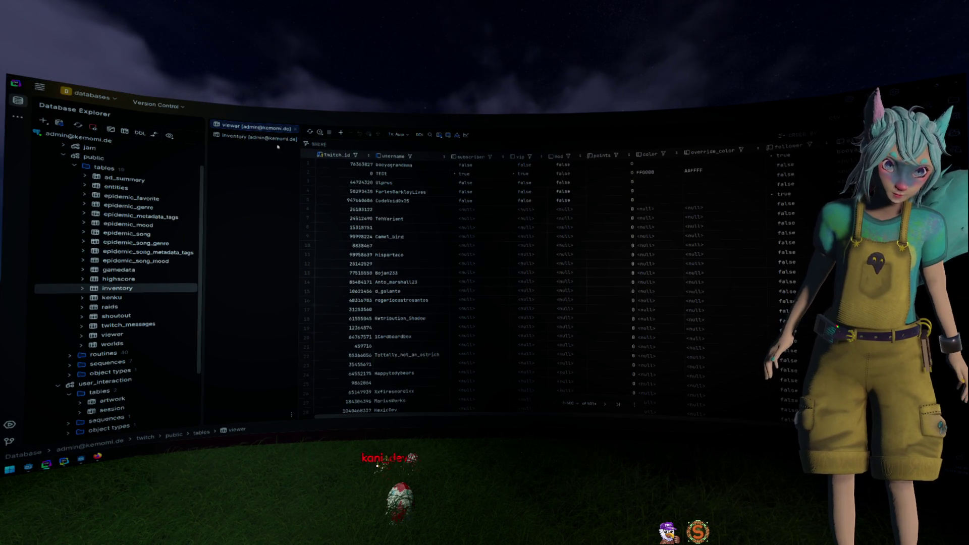
pyautogui.doubleClick(121, 187)
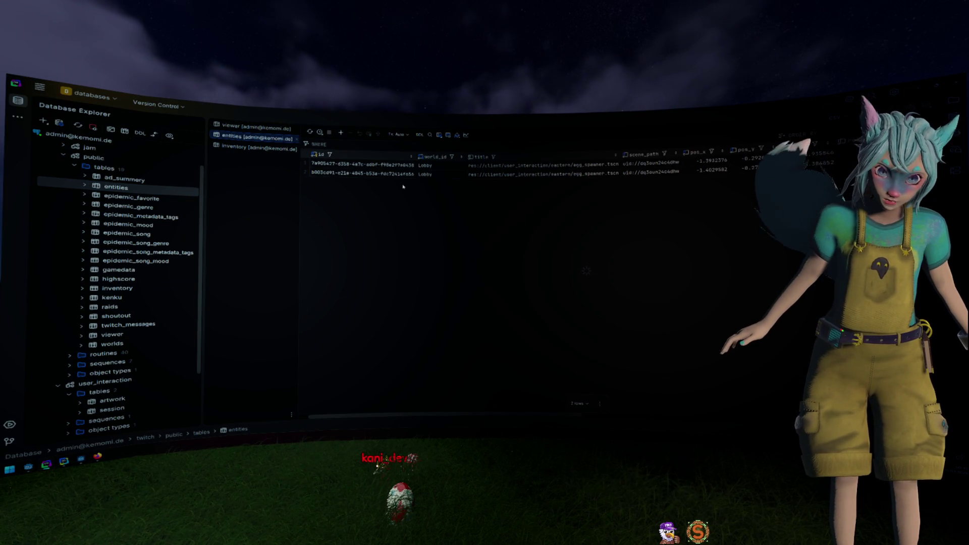
pyautogui.click(501, 174)
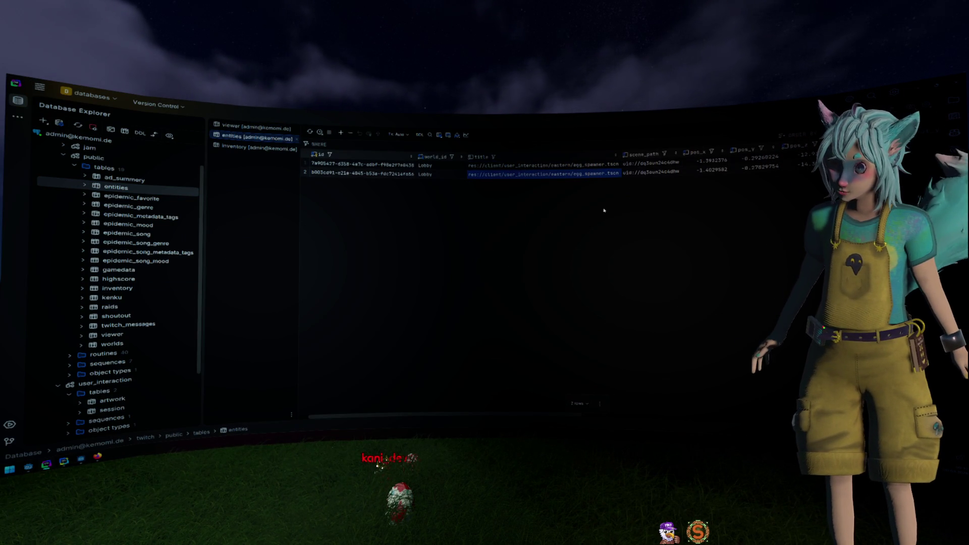
pyautogui.hotkey('alt', 'Tab')
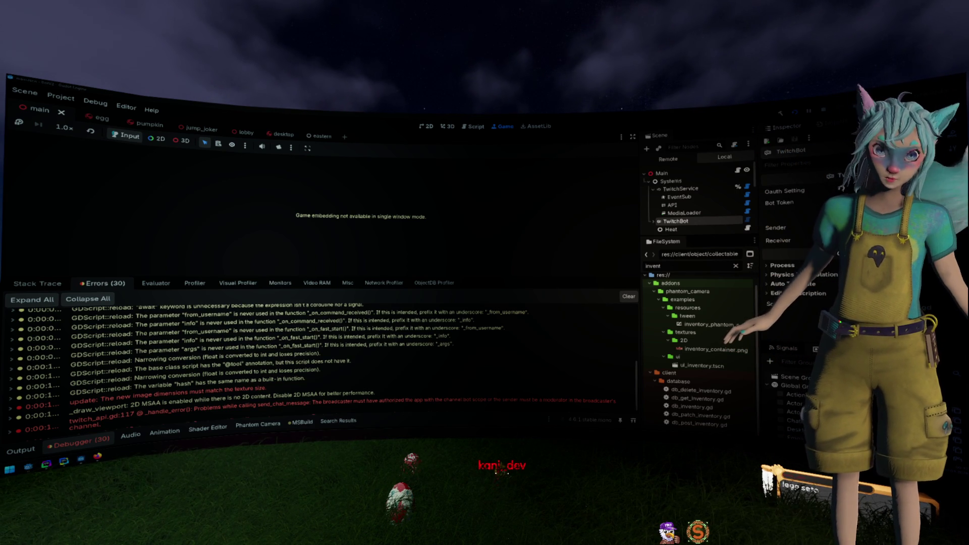
pyautogui.moveTo(504, 477)
pyautogui.mouseDown()
pyautogui.moveTo(619, 485)
pyautogui.moveTo(726, 479)
pyautogui.mouseUp()
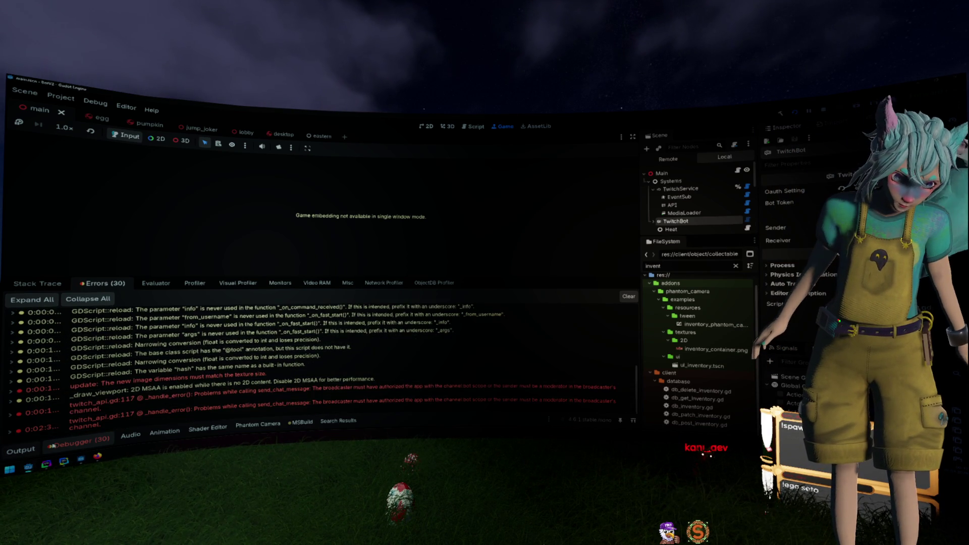
# - Show the Output log and highlight the 'No artwork found for user' error before switching to DataGrip
pyautogui.click(20, 450)
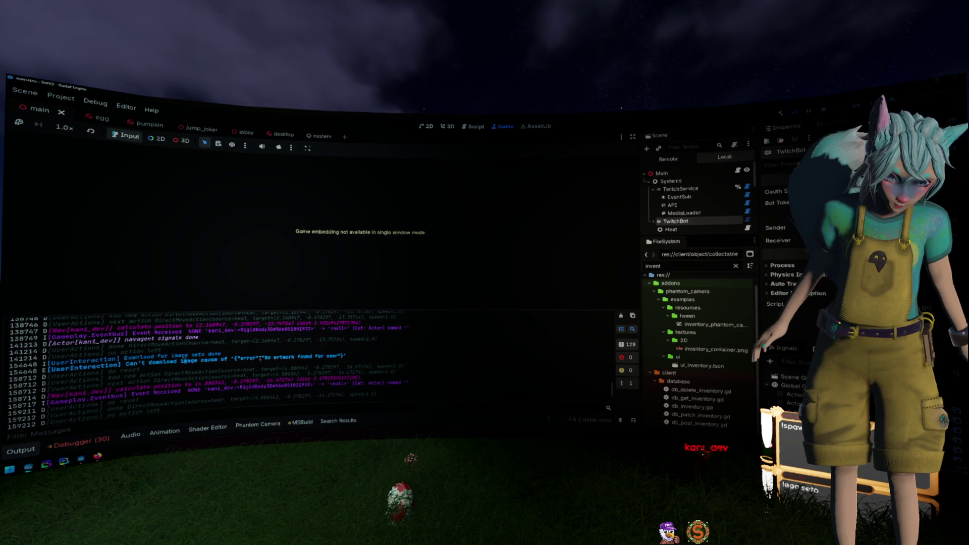
pyautogui.moveTo(346, 356); pyautogui.dragTo(202, 362)
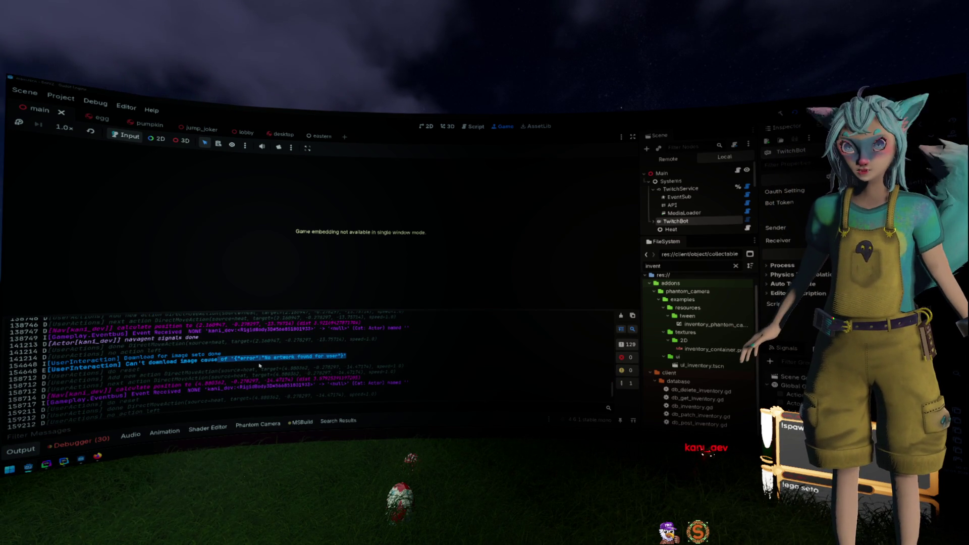
pyautogui.hotkey('alt', 'Tab')
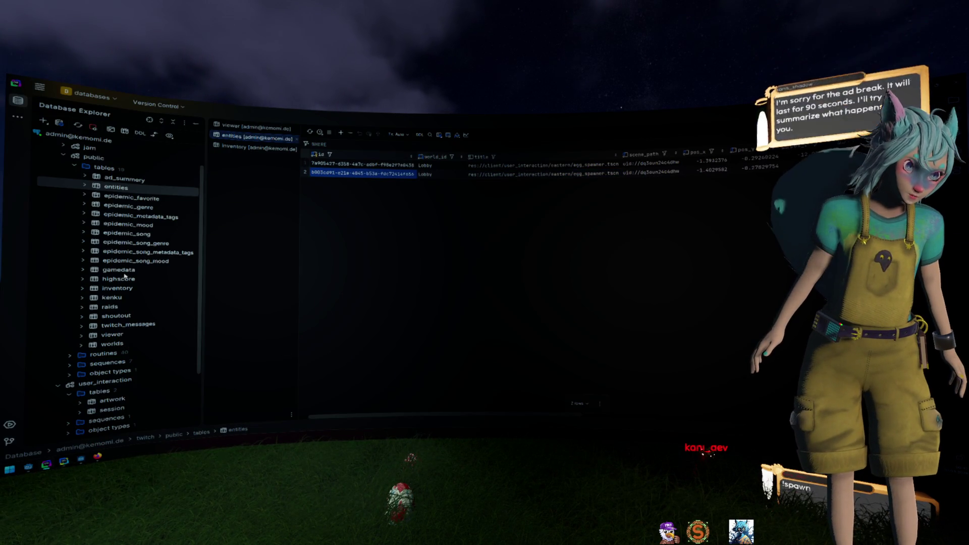
# - Open the user_interaction artwork table, check row 4's data, then resume the game past the line 38 break
pyautogui.scroll(2, 121, 197)
pyautogui.click(103, 178)
pyautogui.doubleClick(116, 215)
pyautogui.click(381, 191)
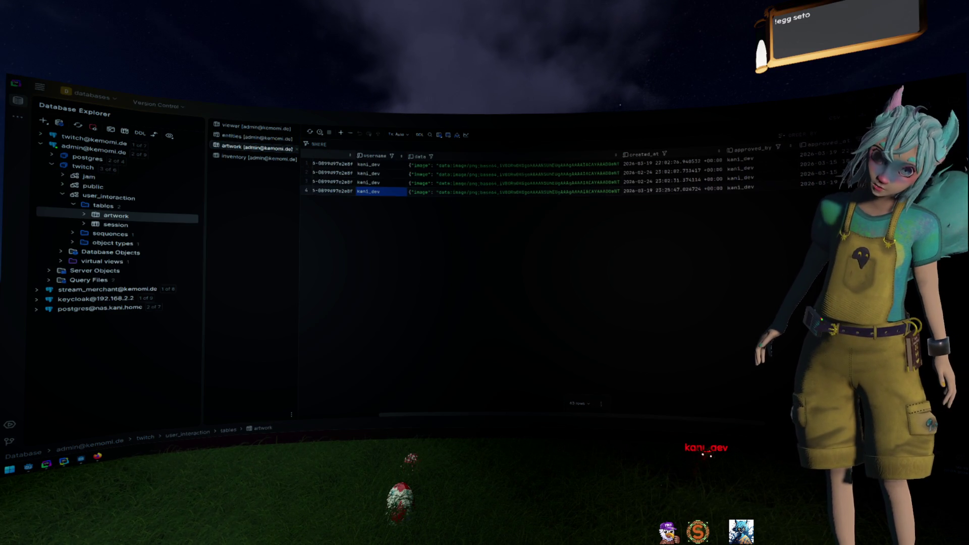
pyautogui.press('Right')
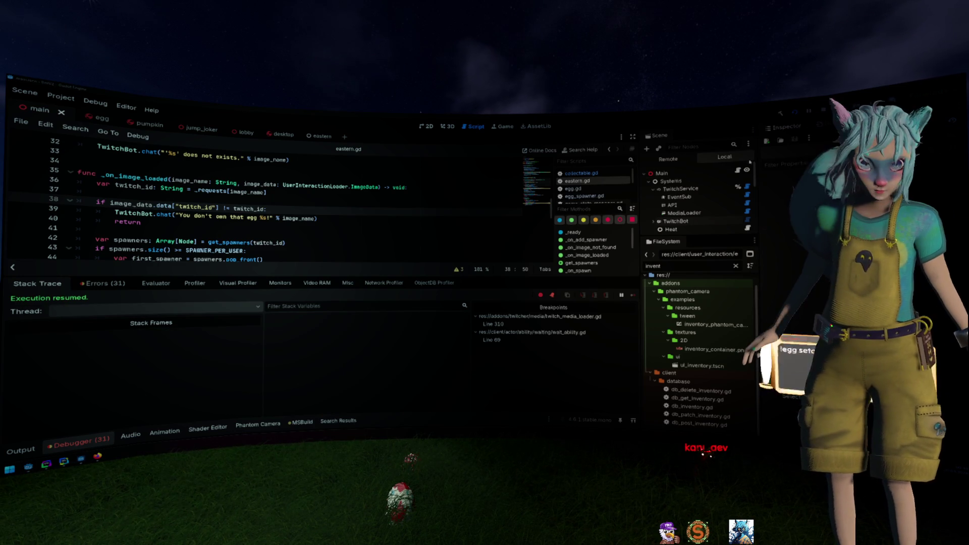
pyautogui.press('F12')
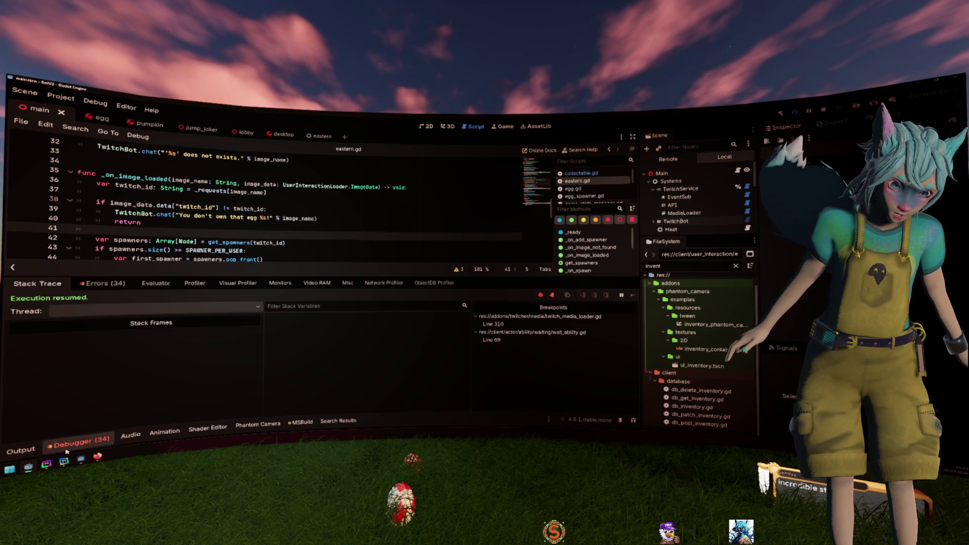
# - Resume execution from the eastern.gd line 38 ownership-check break, leaving 34 errors logged
pyautogui.moveTo(97, 456)
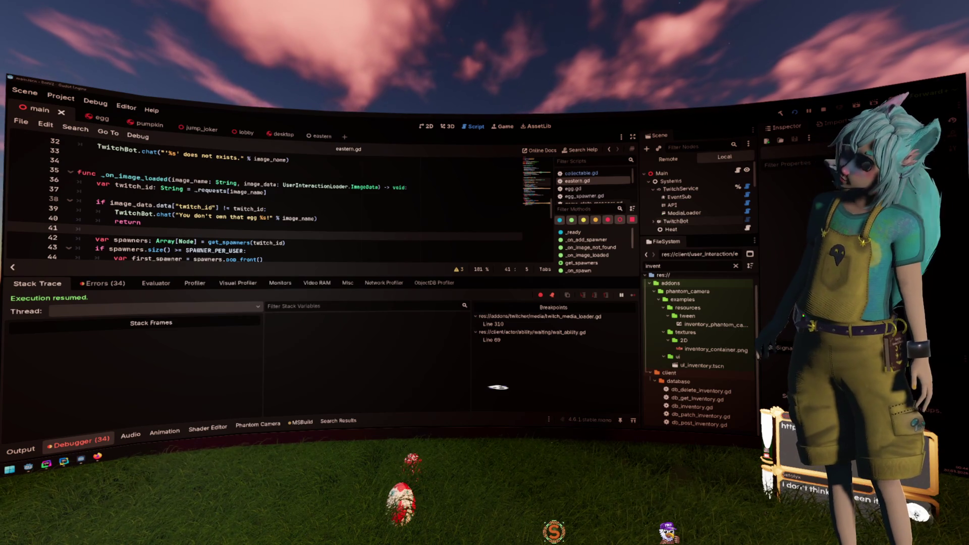
# - Switch to the browser showing the Vinerush itch.io page loaded to its PLAY menu
pyautogui.hotkey('alt', 'Tab')
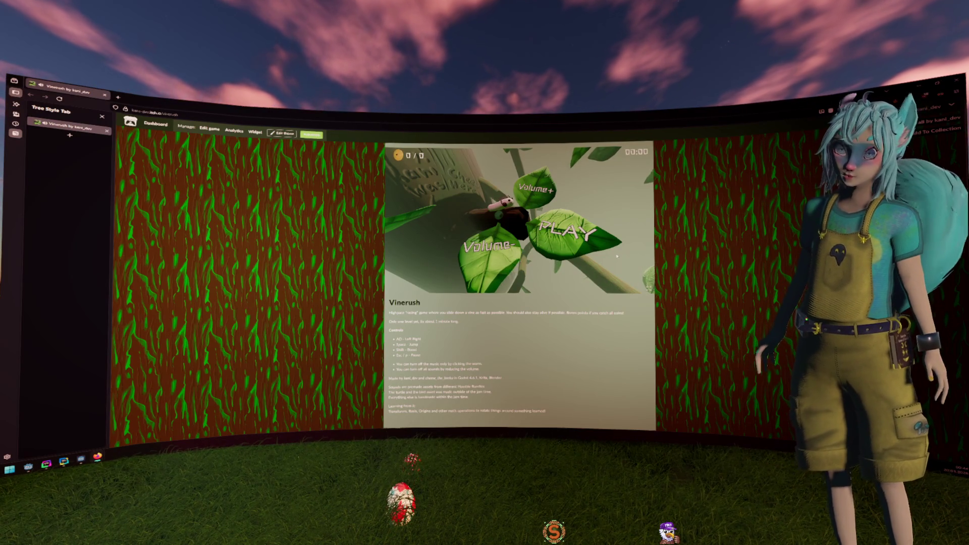
# - Go fullscreen, start a Vinerush run and climb the vine, collecting coins up to 12/30
pyautogui.click(639, 292)
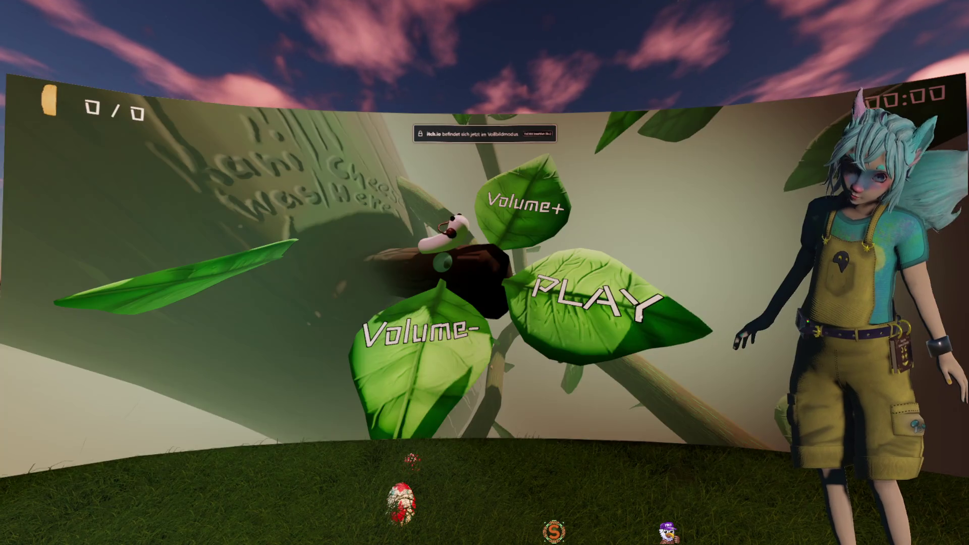
pyautogui.click(634, 303)
pyautogui.press('w')
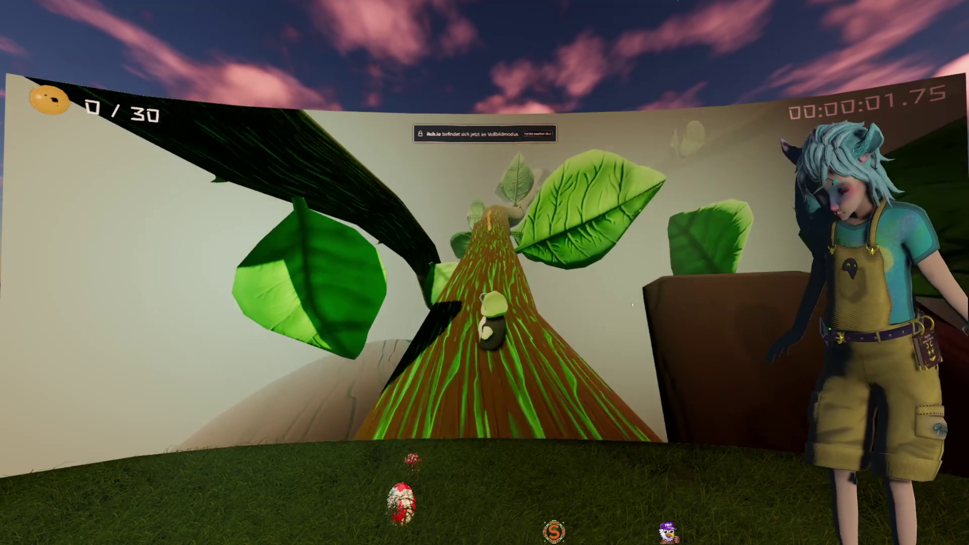
pyautogui.press('w')
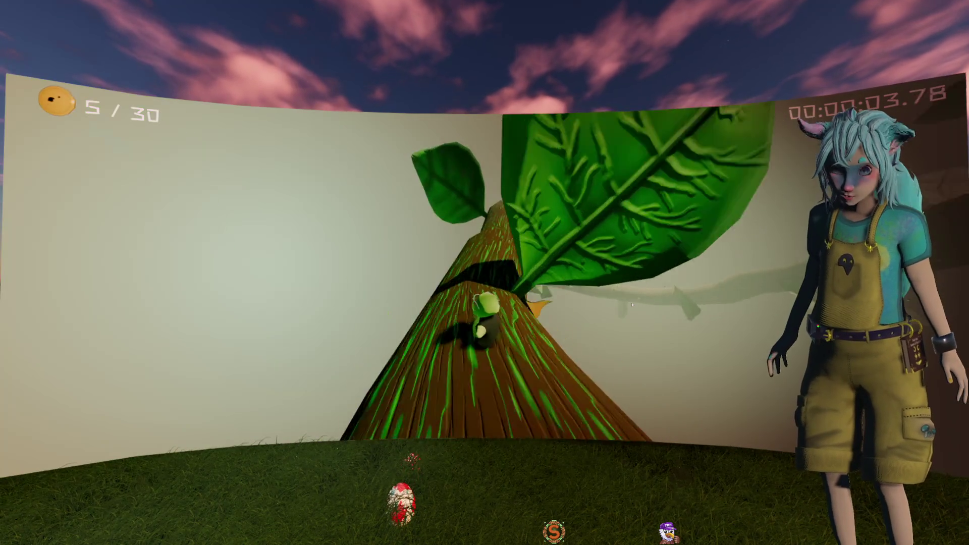
pyautogui.press('w')
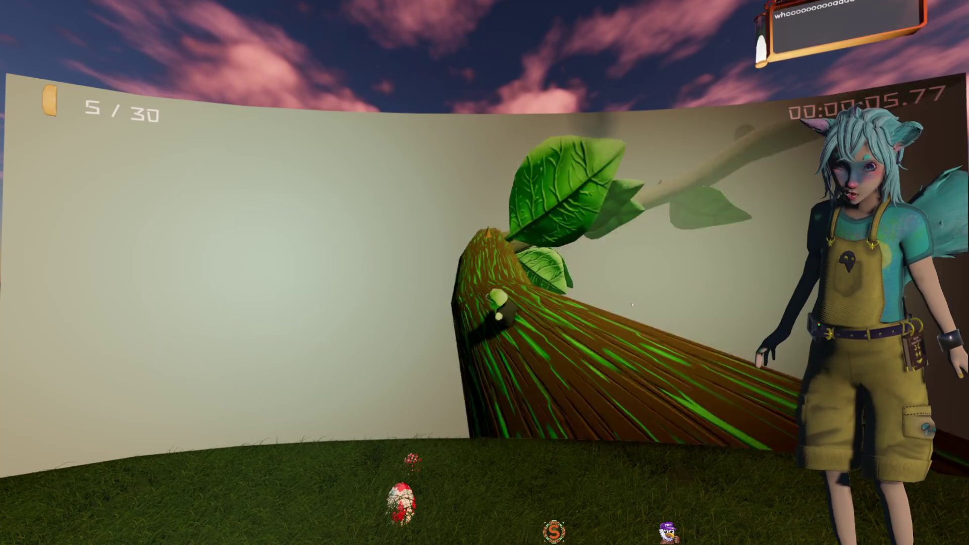
pyautogui.press('w')
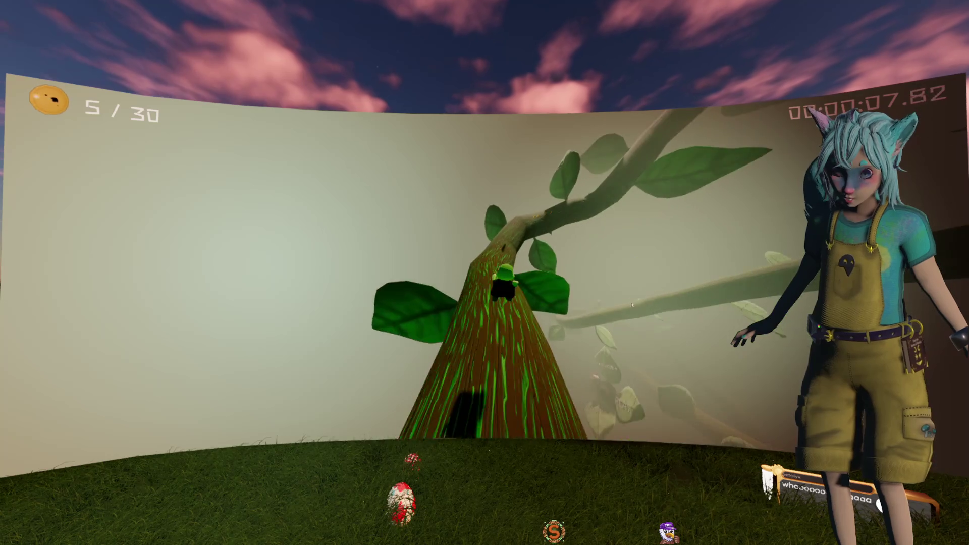
pyautogui.press('w')
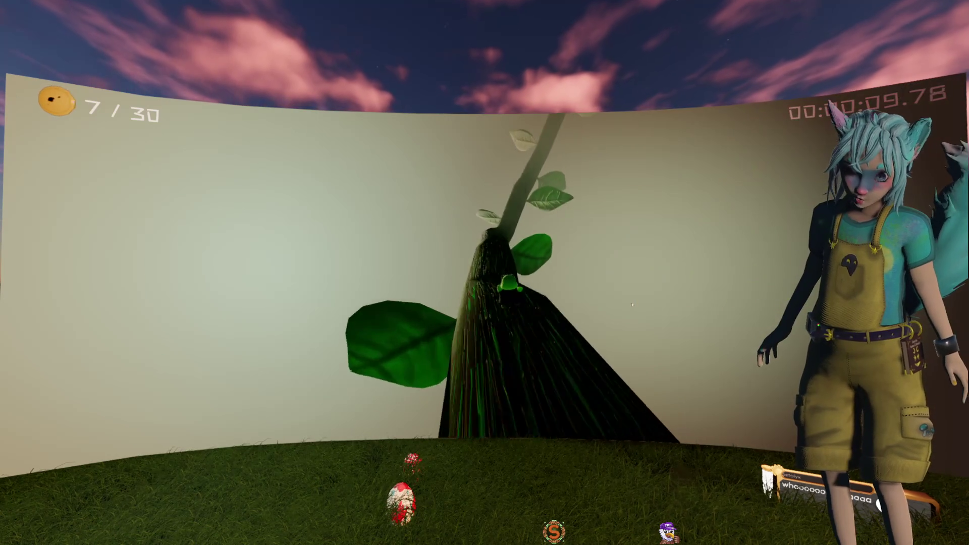
pyautogui.press('w')
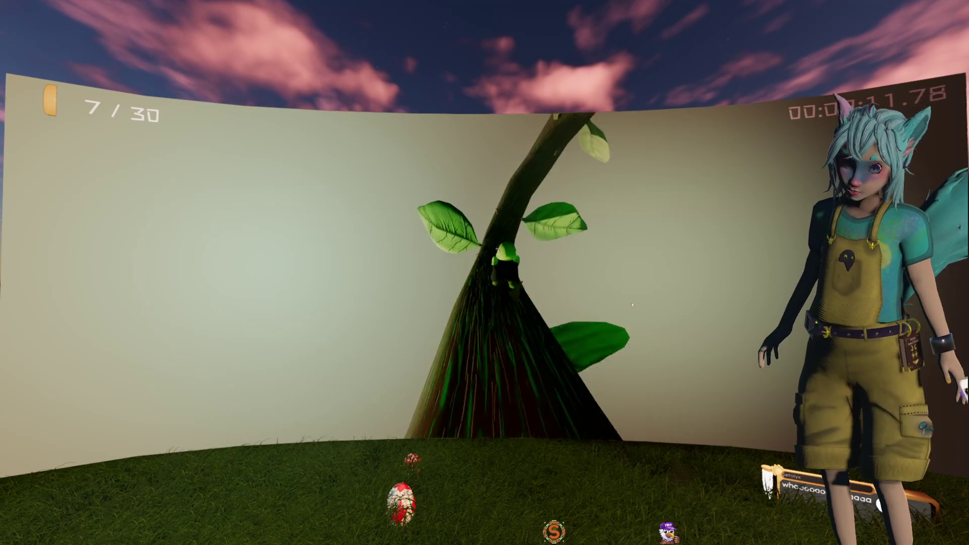
pyautogui.press('w')
pyautogui.press('w')
pyautogui.press('w')
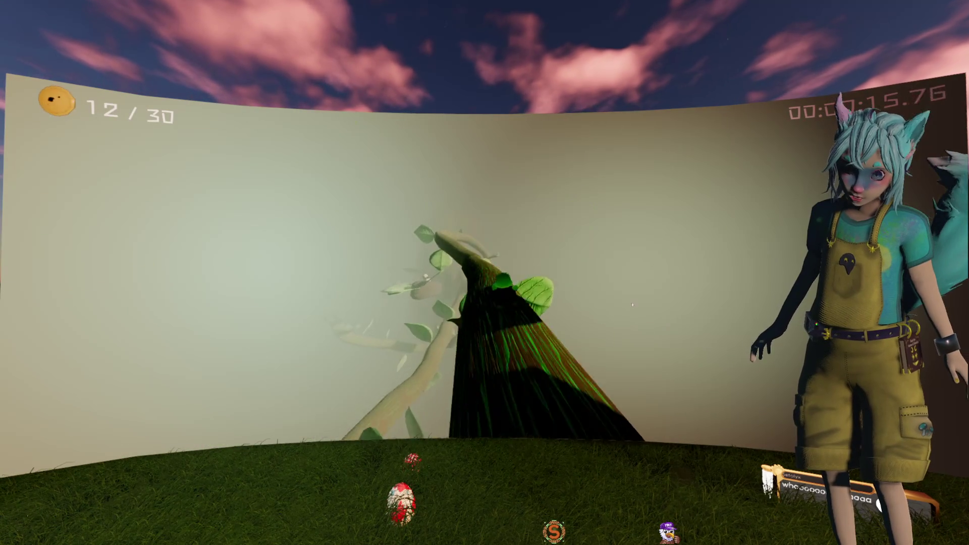
pyautogui.press('w')
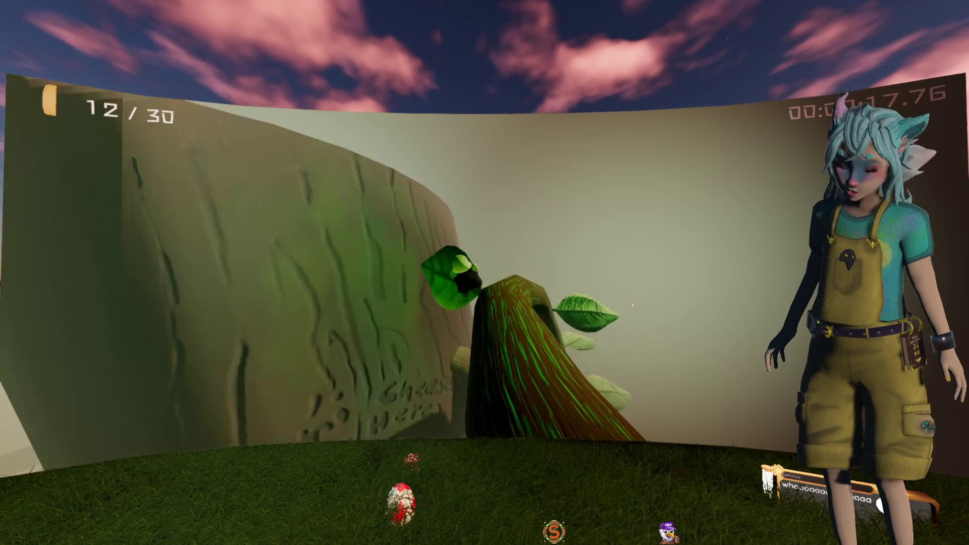
pyautogui.press('w')
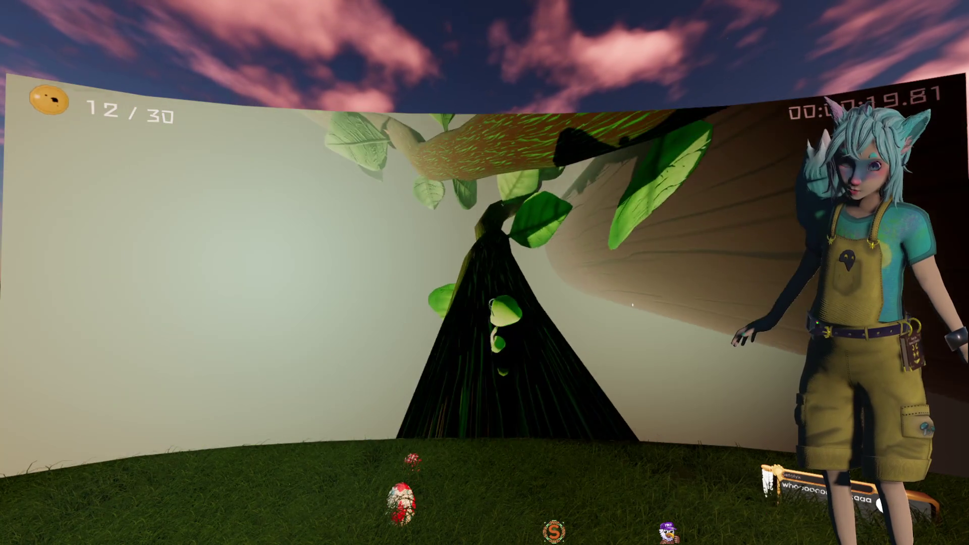
pyautogui.press('w')
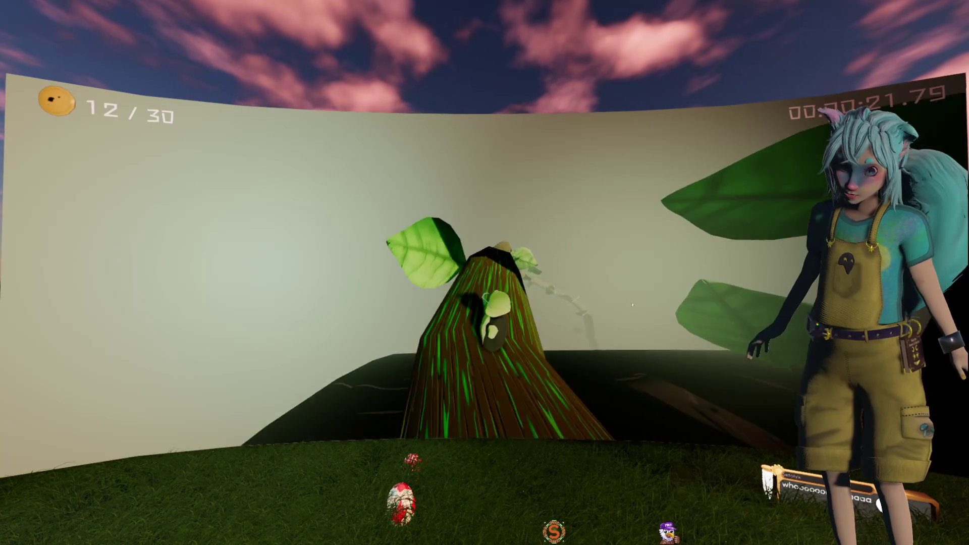
pyautogui.press('w')
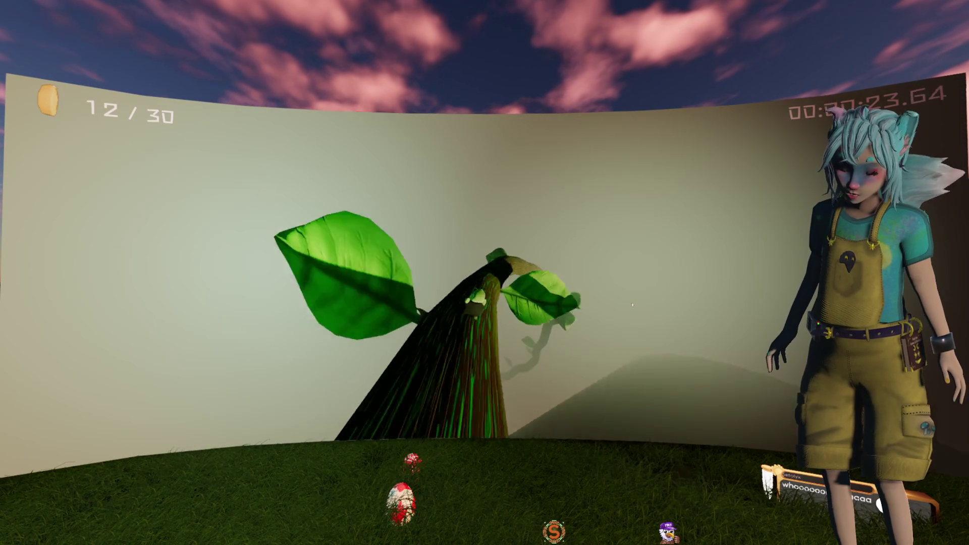
pyautogui.press('w')
pyautogui.press('w')
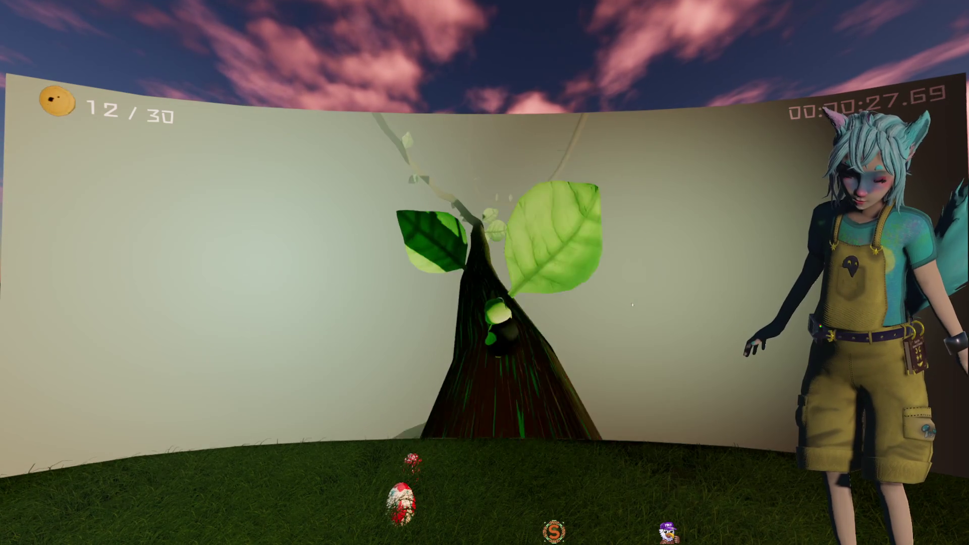
pyautogui.press('w')
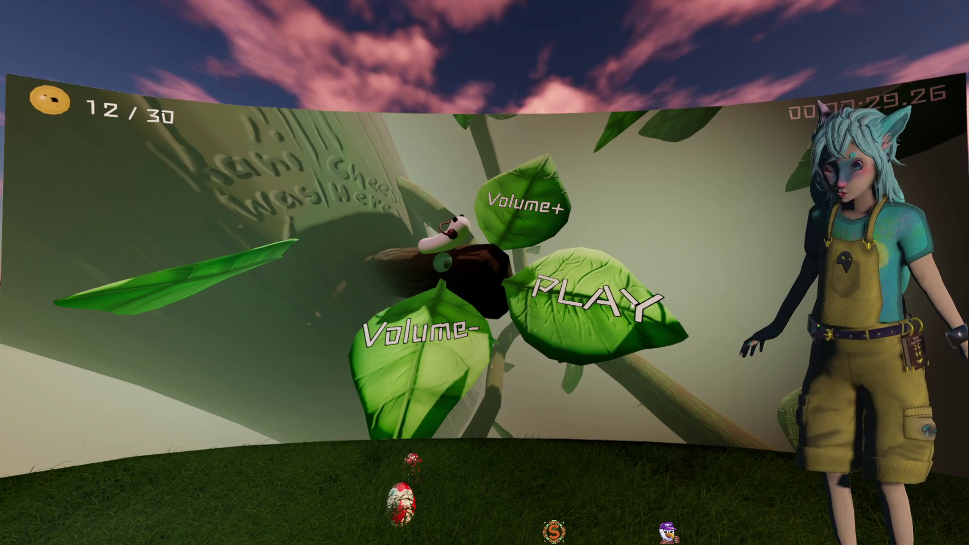
# - Restart from the title menu and climb the beanstalk again, collecting coins past 9/30
pyautogui.click(633, 305)
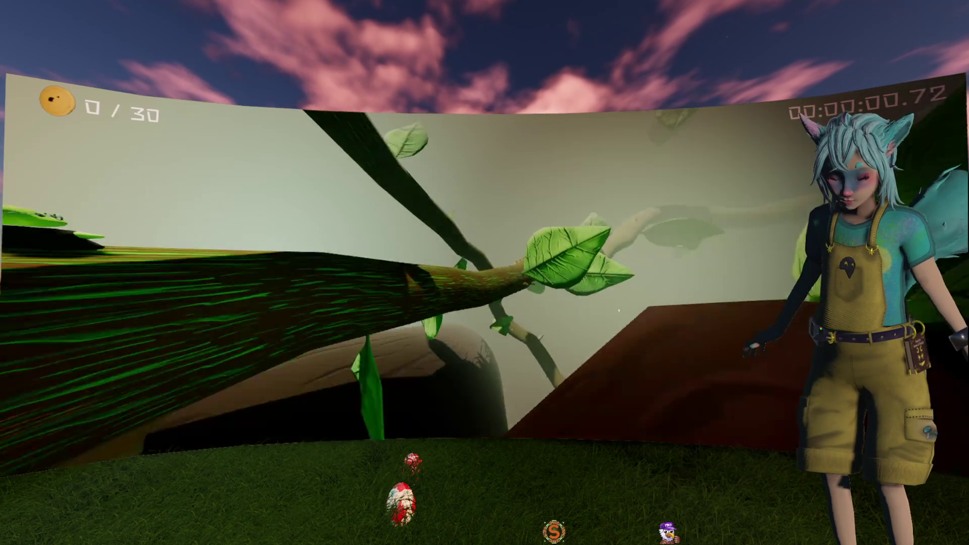
pyautogui.press('w')
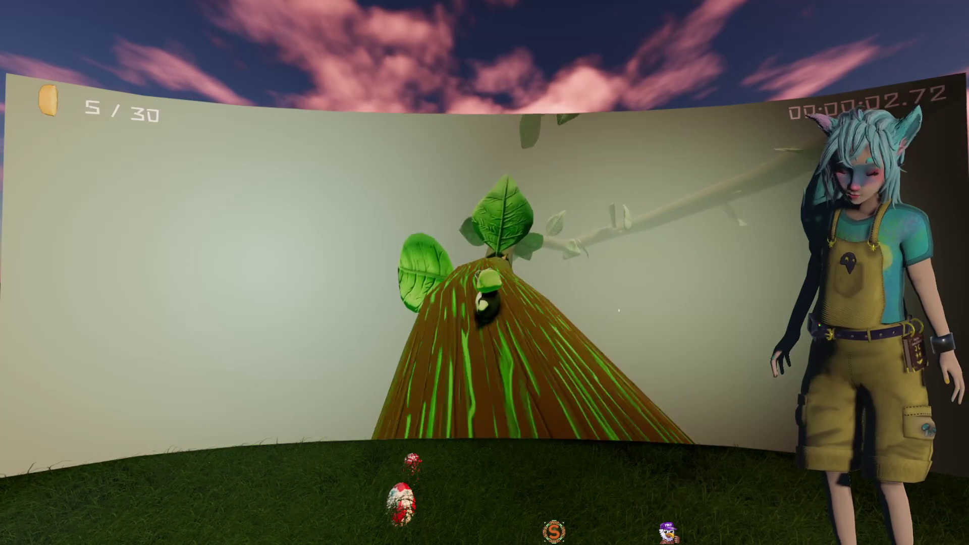
pyautogui.press('w')
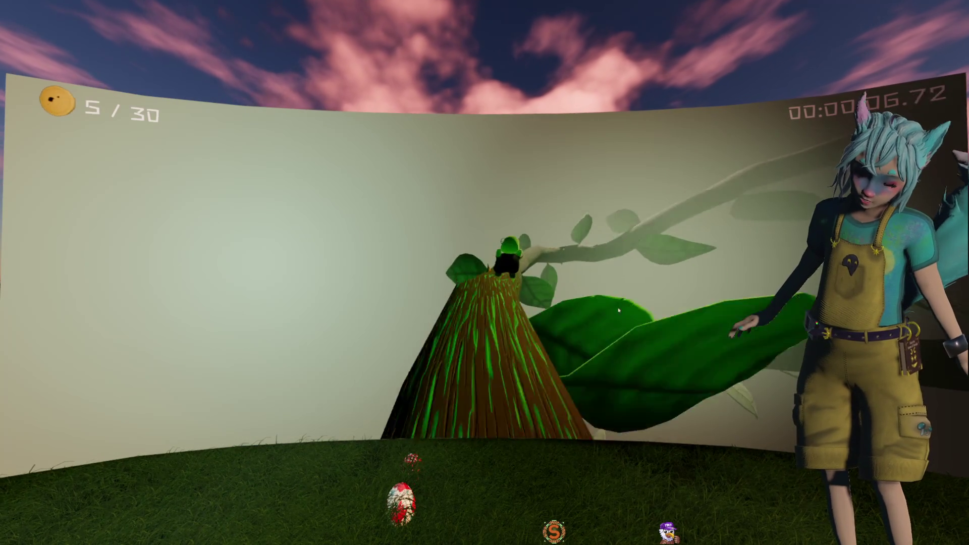
pyautogui.press('w')
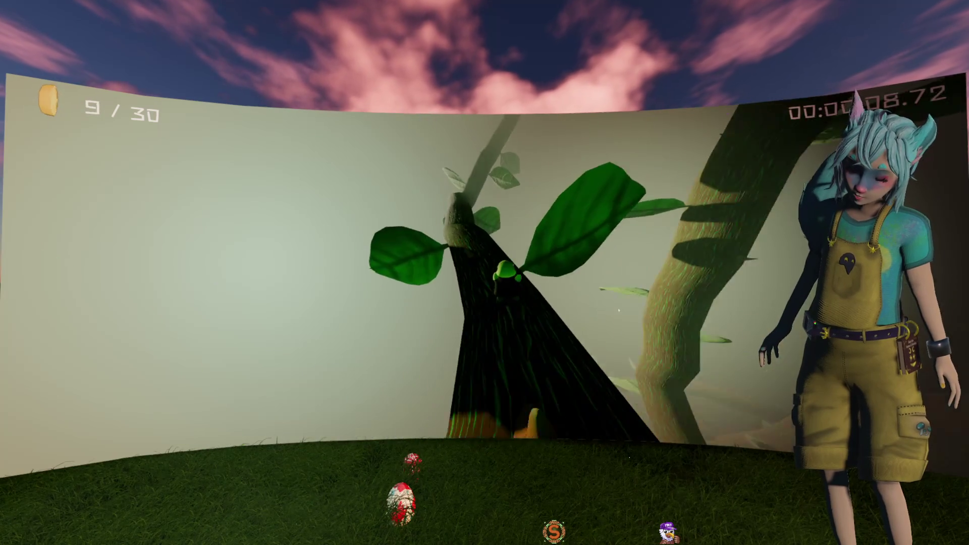
pyautogui.press('w')
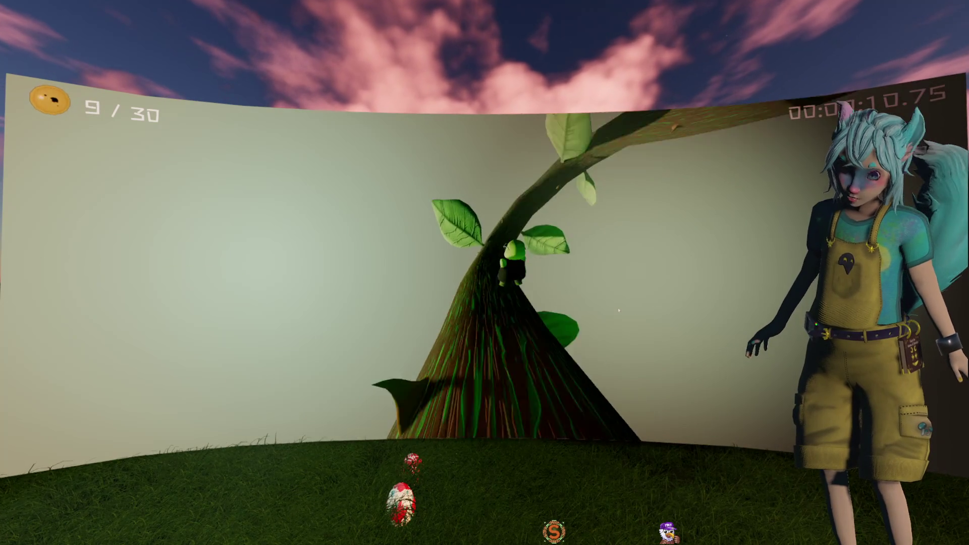
pyautogui.press('w')
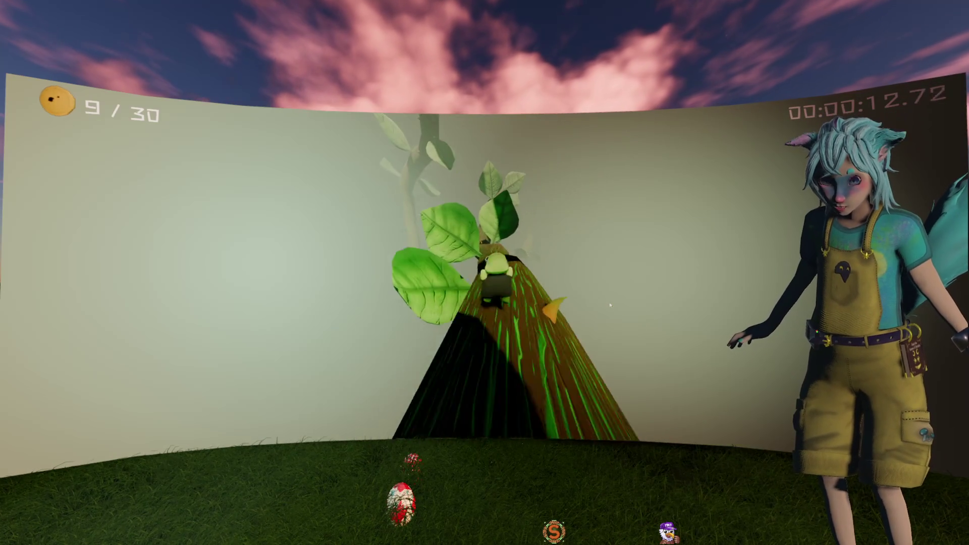
pyautogui.press('w')
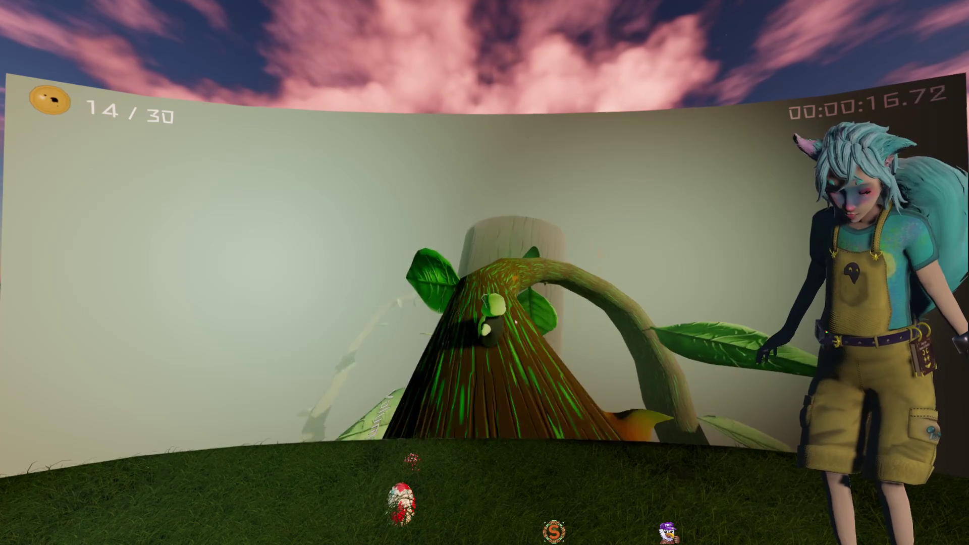
pyautogui.press('w')
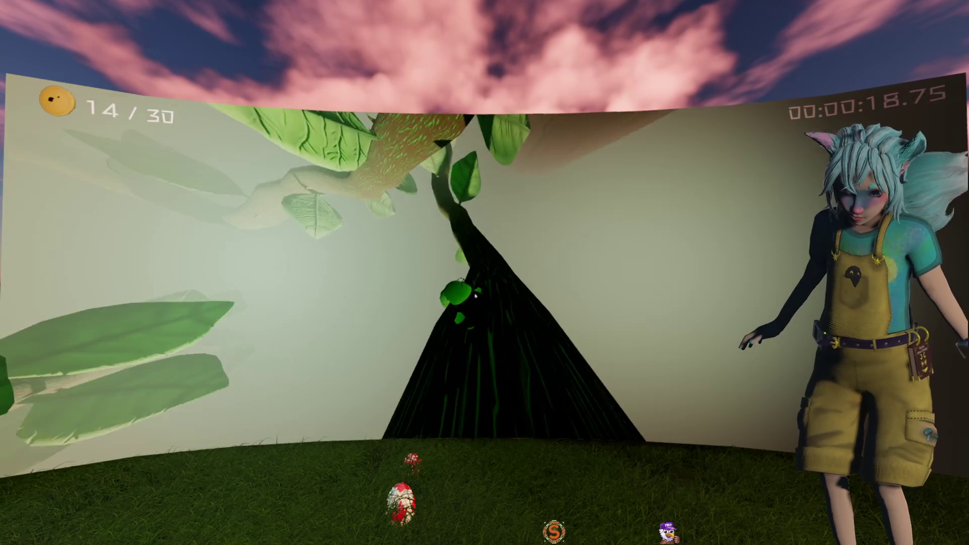
pyautogui.press('w')
pyautogui.press('w')
pyautogui.press('w')
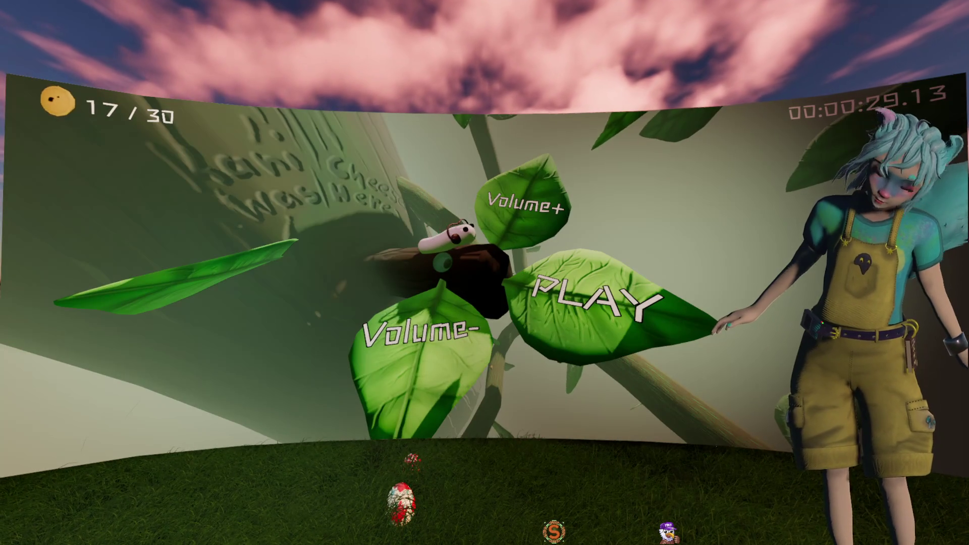
# - Restart with Enter and climb the beanstalk to the end screen, finishing 15 of 30 in 38.52 seconds
pyautogui.press('Return')
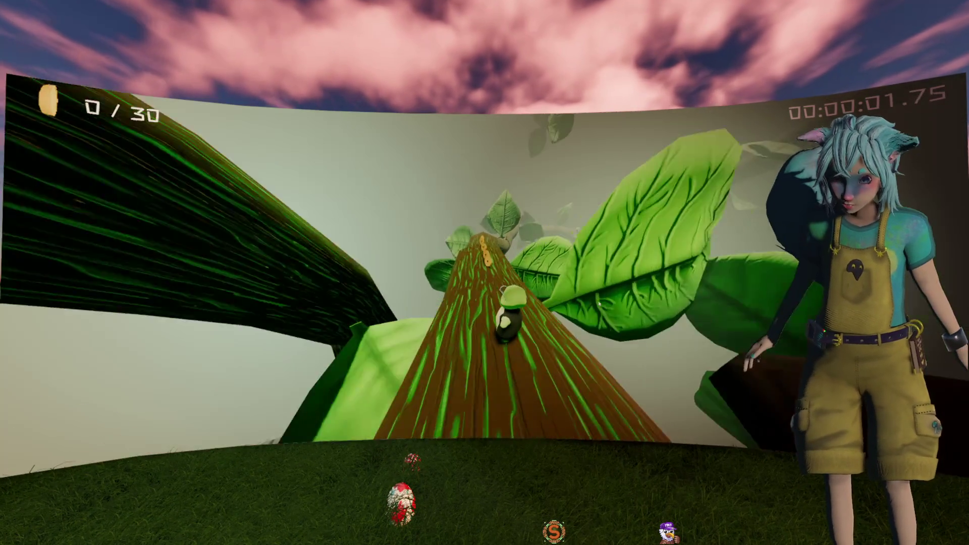
pyautogui.press('w')
pyautogui.press('w')
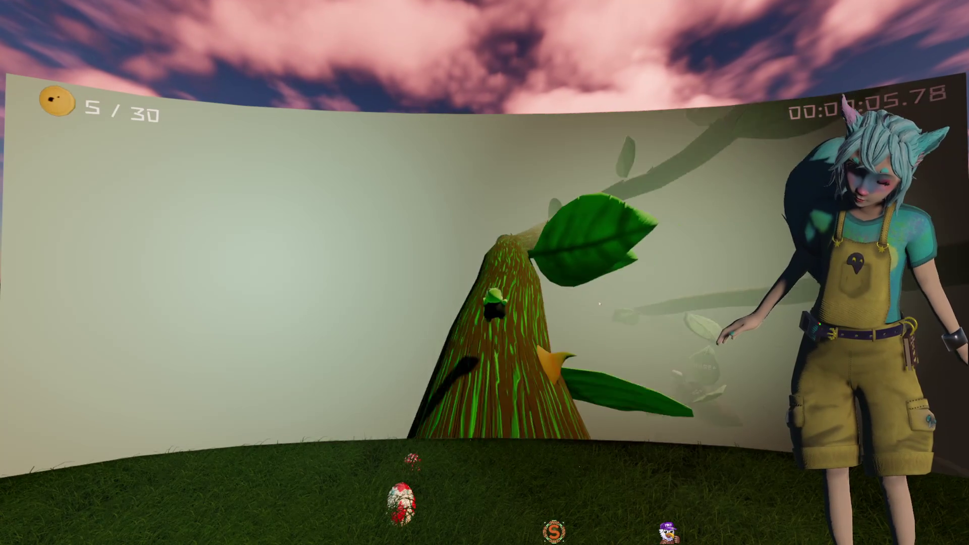
pyautogui.press('w')
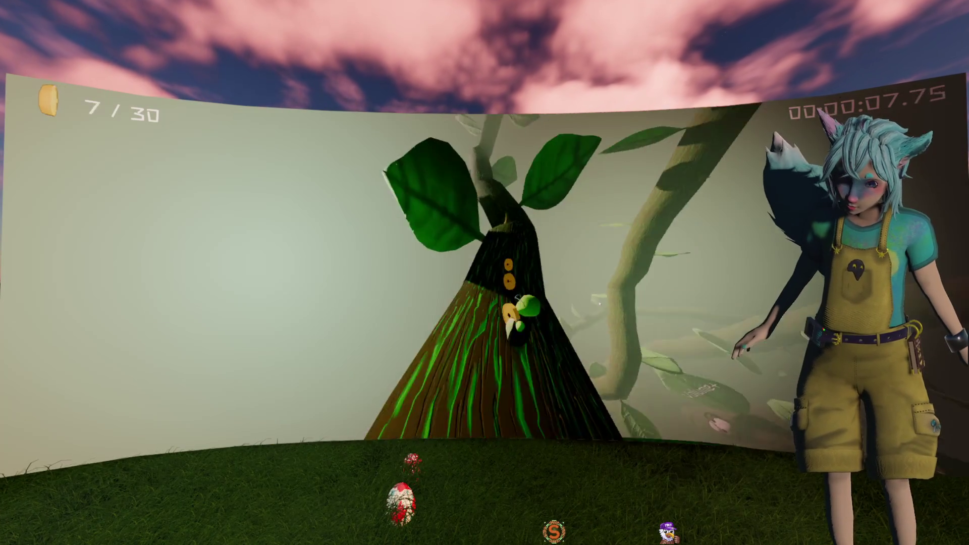
pyautogui.press('w')
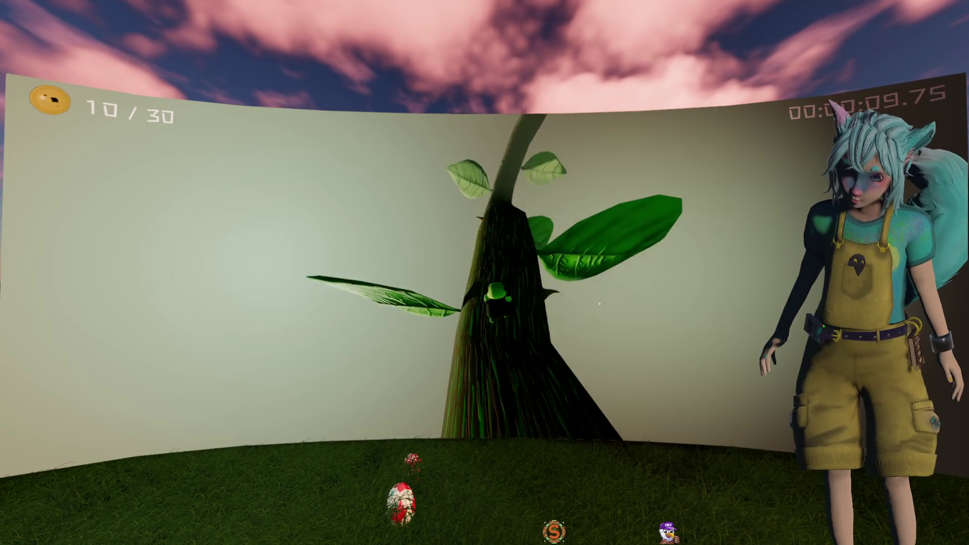
pyautogui.press('w')
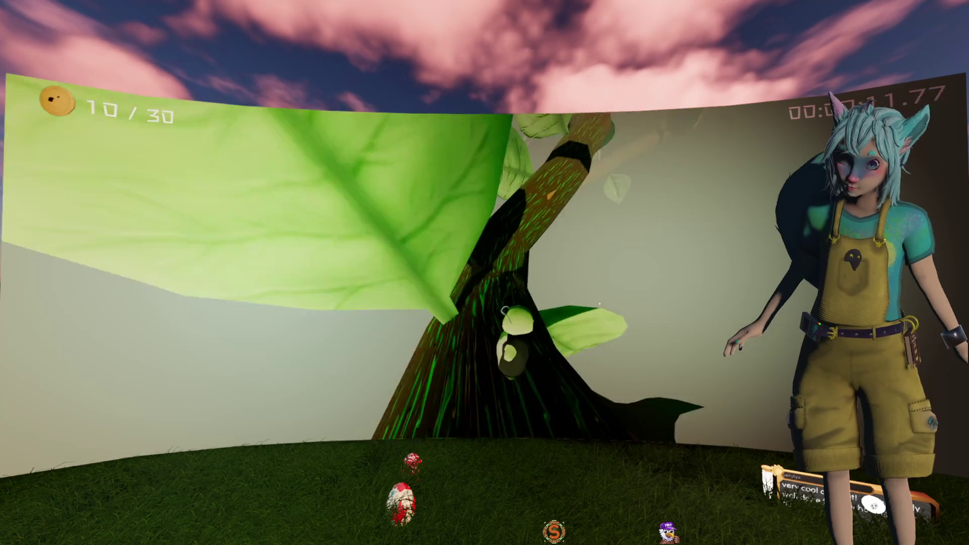
pyautogui.press('w')
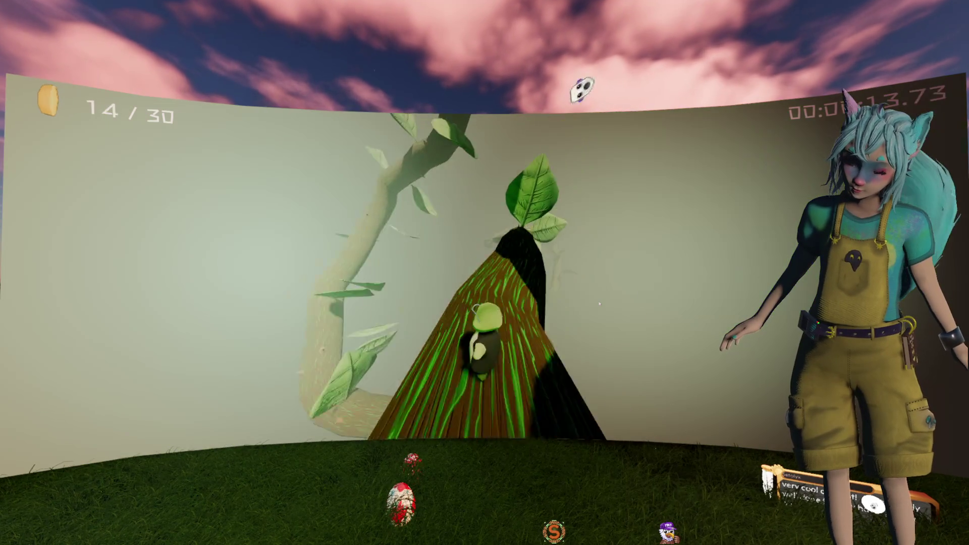
pyautogui.press('w')
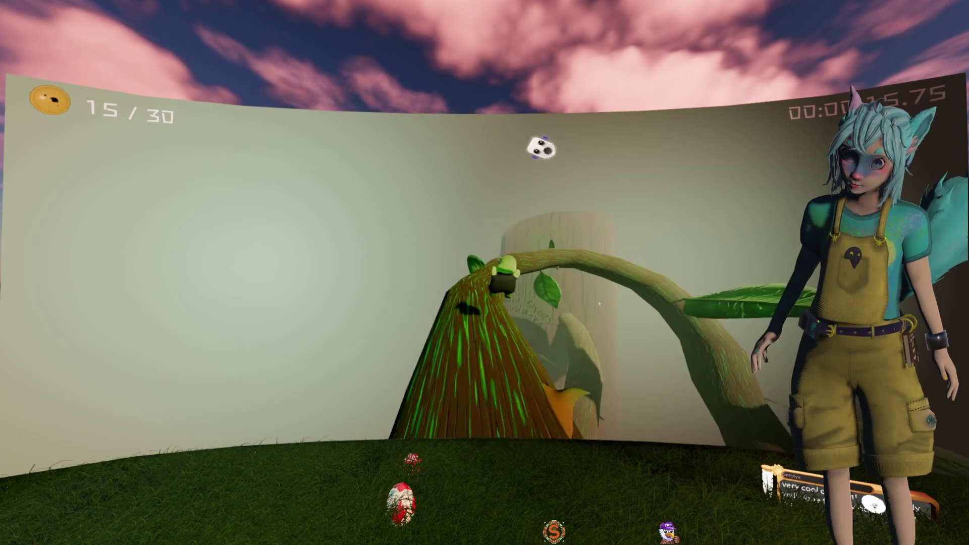
pyautogui.press('w')
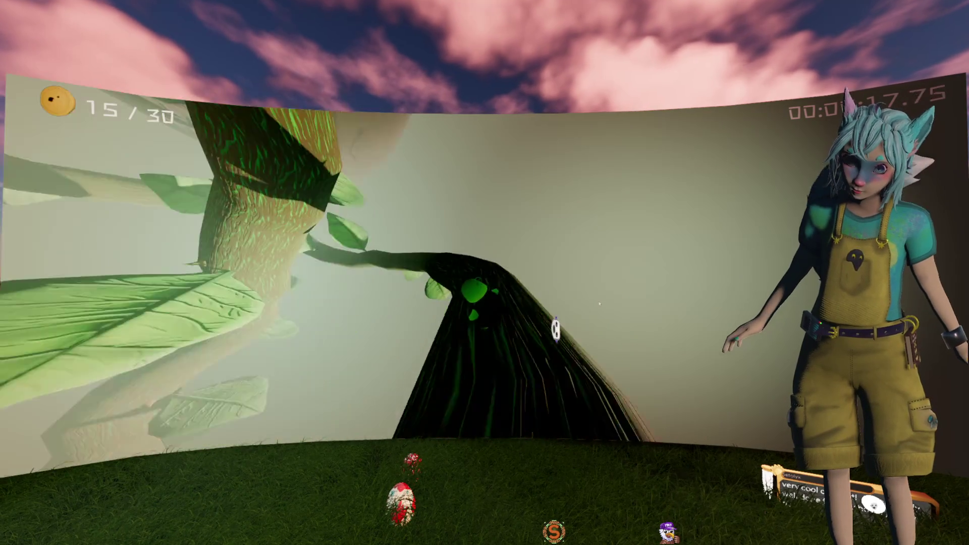
pyautogui.press('w')
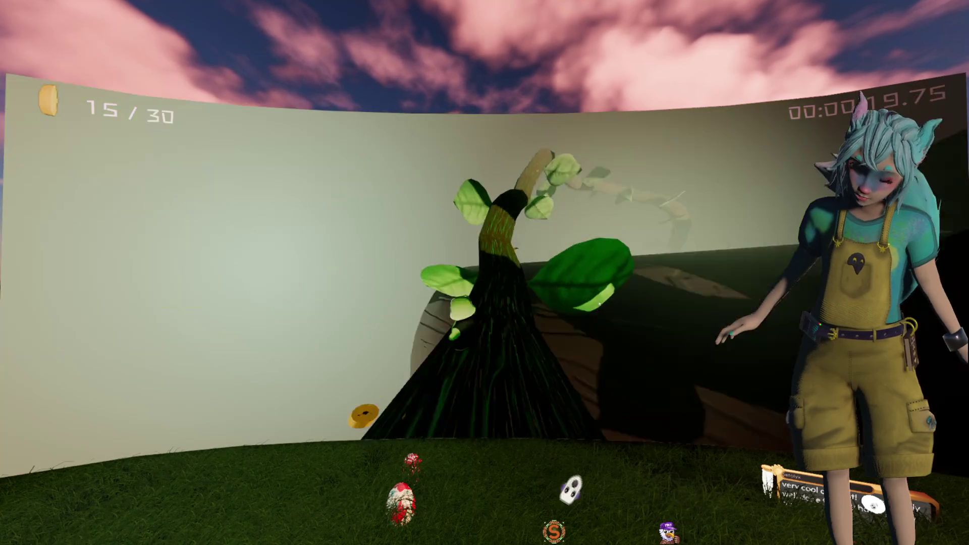
pyautogui.press('w')
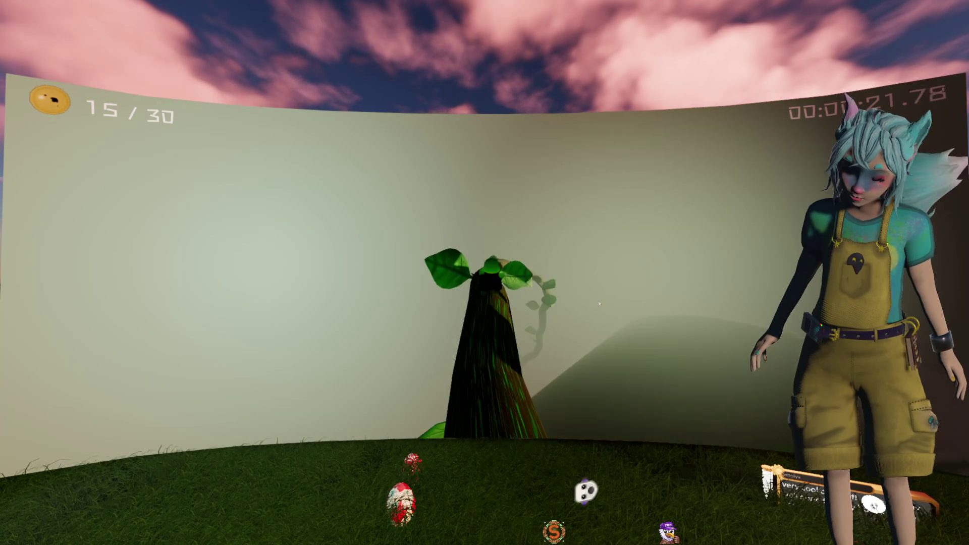
pyautogui.press('w')
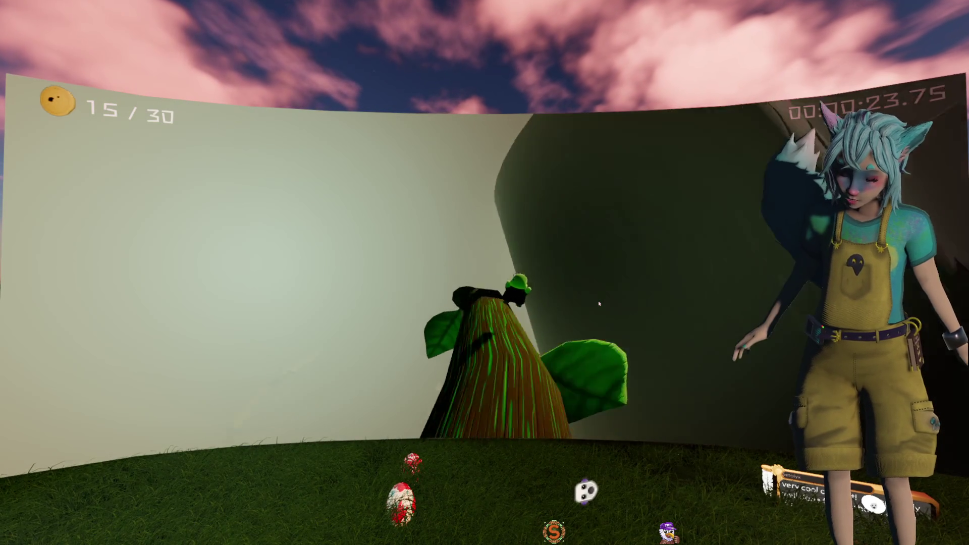
pyautogui.press('w')
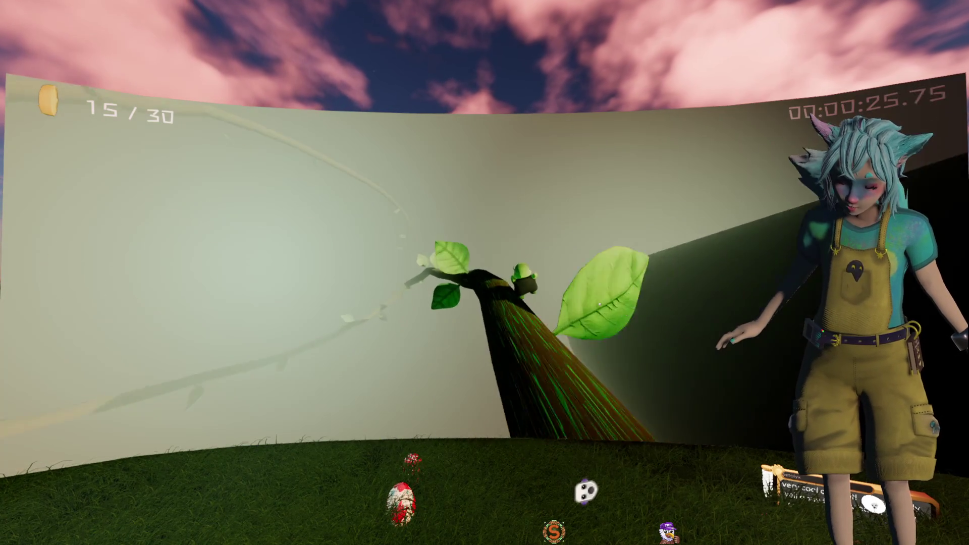
pyautogui.press('w')
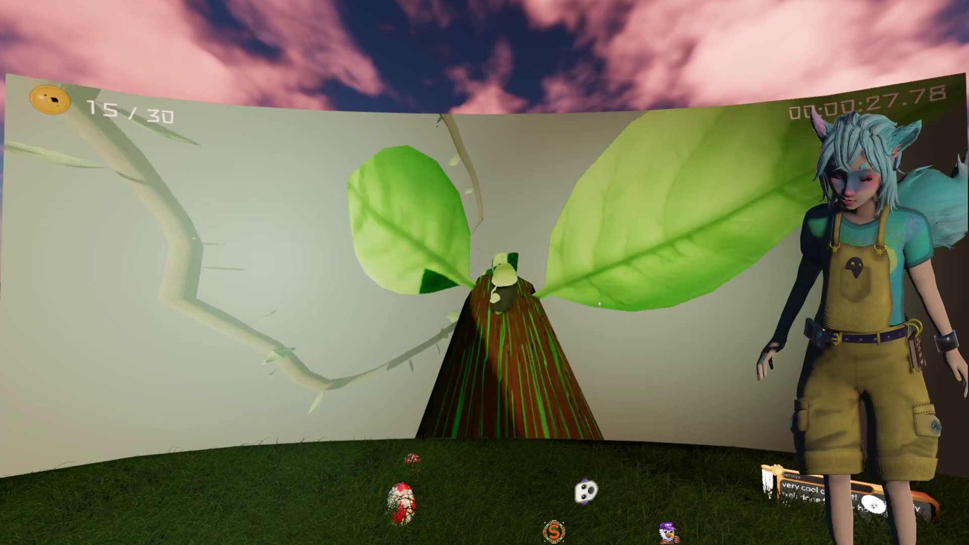
pyautogui.press('w')
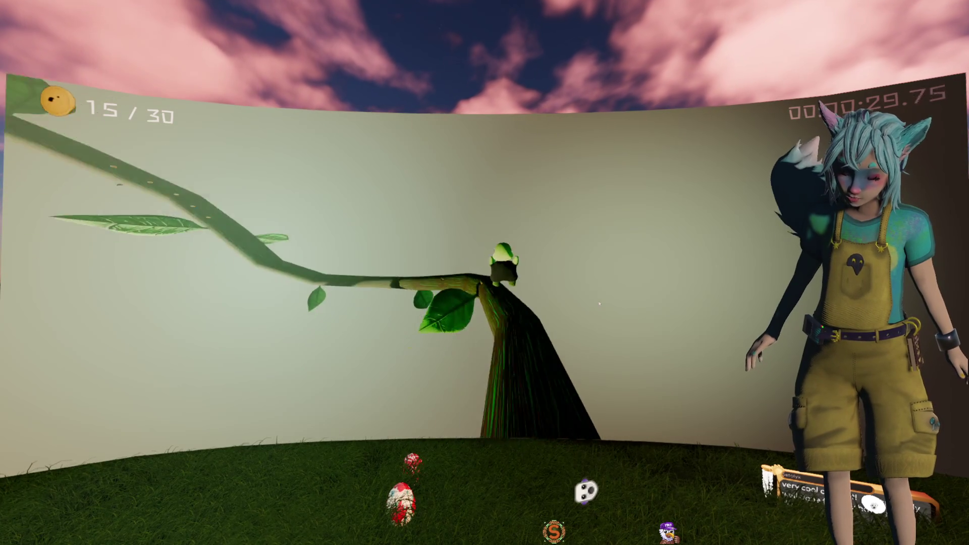
pyautogui.press('w')
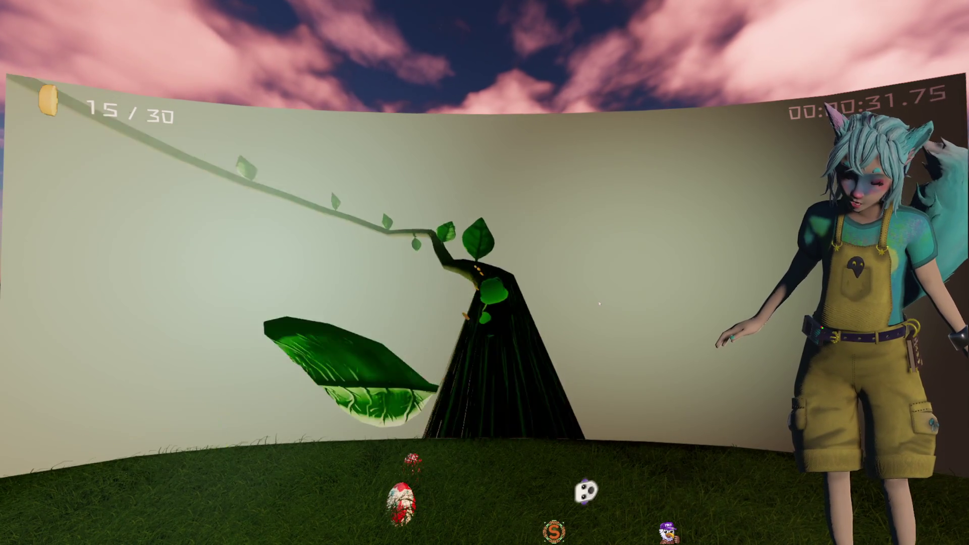
pyautogui.press('w')
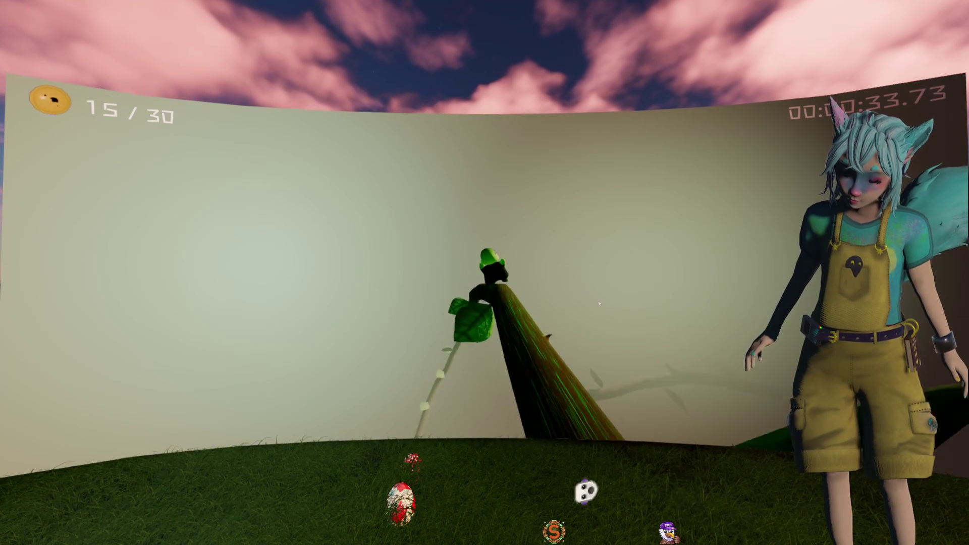
pyautogui.press('w')
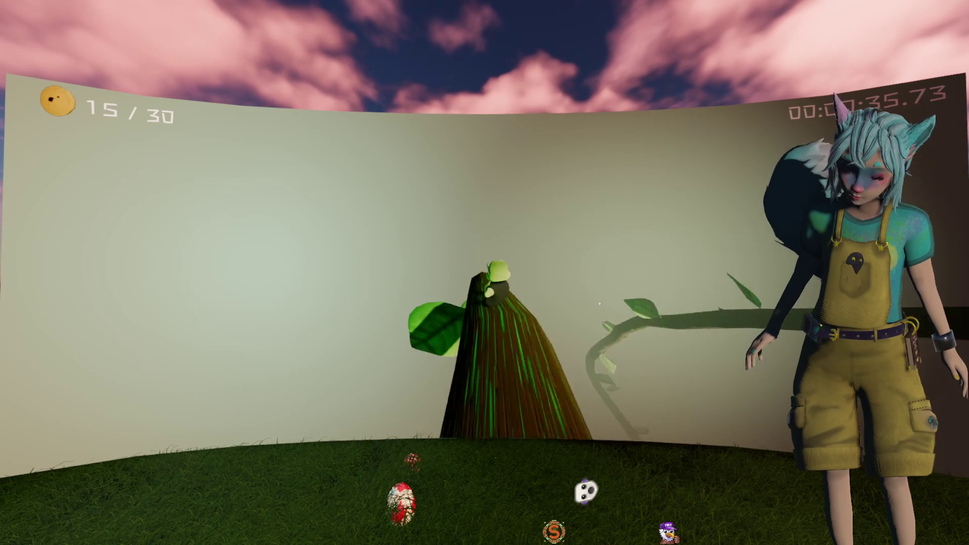
pyautogui.press('w')
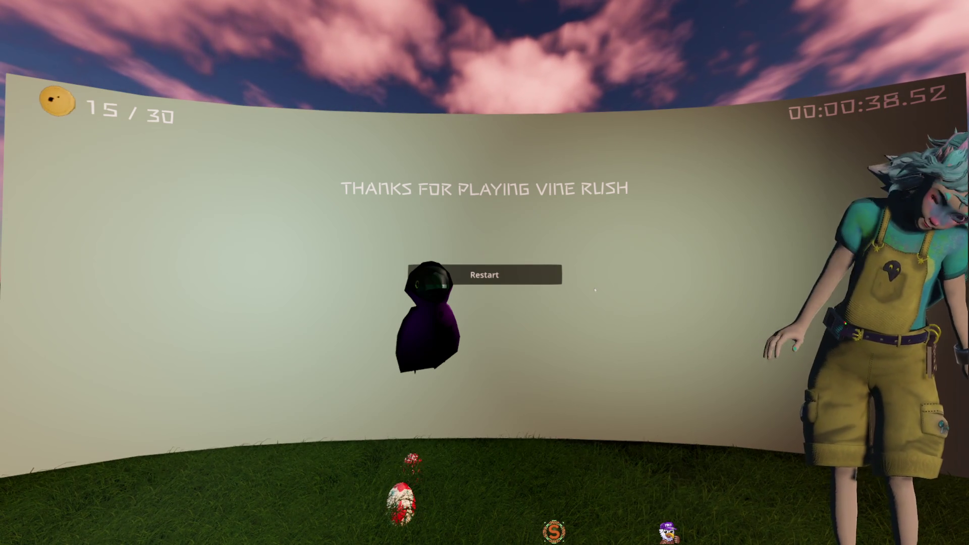
# - Close the running game with F8, returning to eastern.gd in the Godot editor
pyautogui.press('F8')
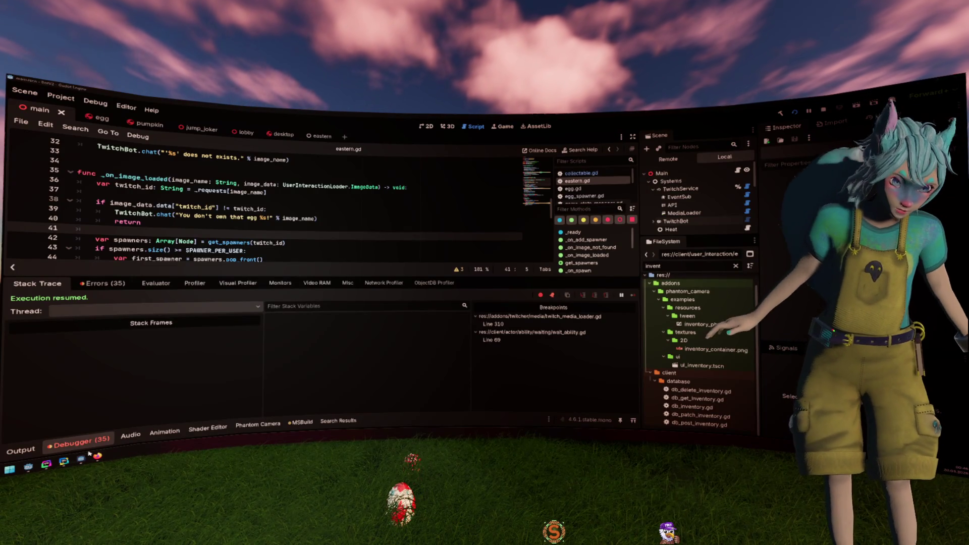
pyautogui.hotkey('alt', 'Tab')
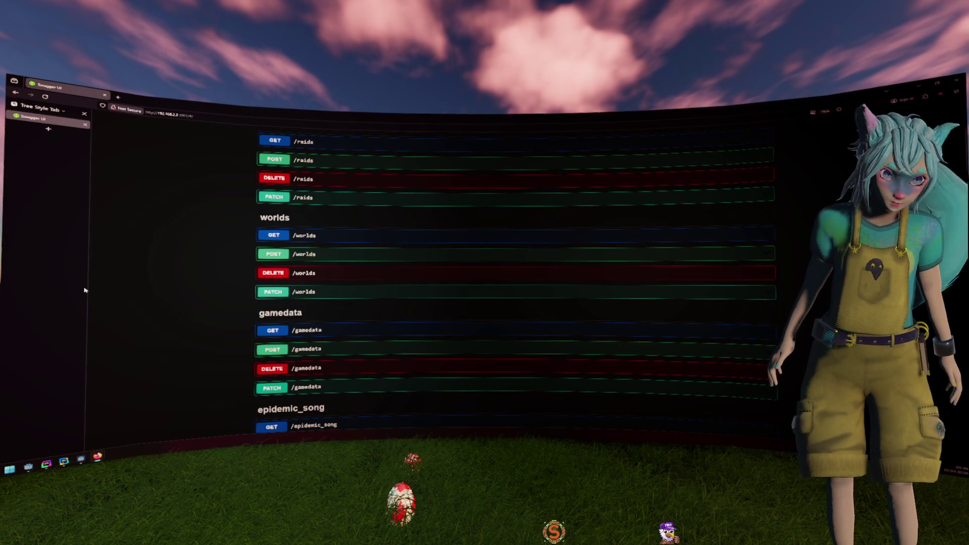
pyautogui.hotkey('alt', 'Tab')
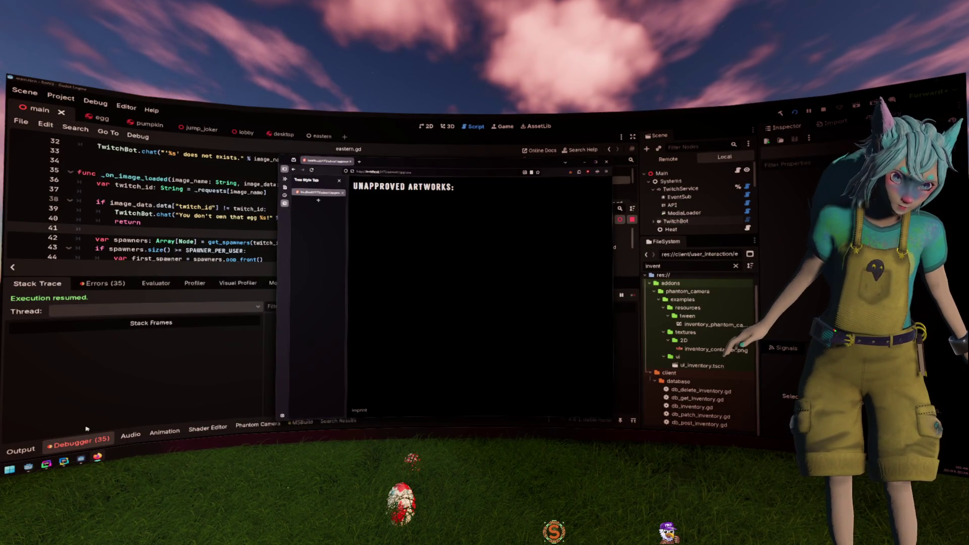
pyautogui.hotkey('alt', 'Tab')
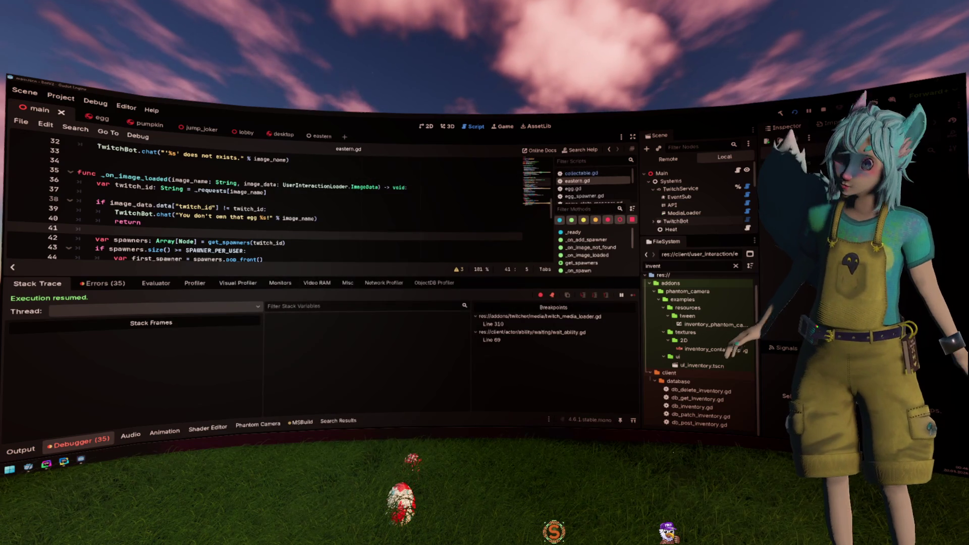
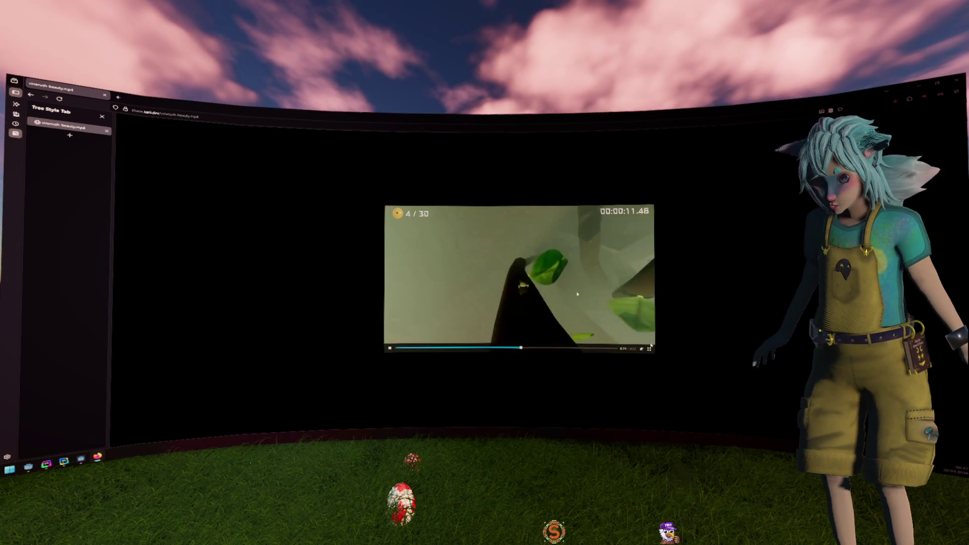
# - Replay the Vinerush clip fullscreen, pause on its Volume/PLAY leaf menu at 00:00:17.63, and exit fullscreen
pyautogui.doubleClick(577, 294)
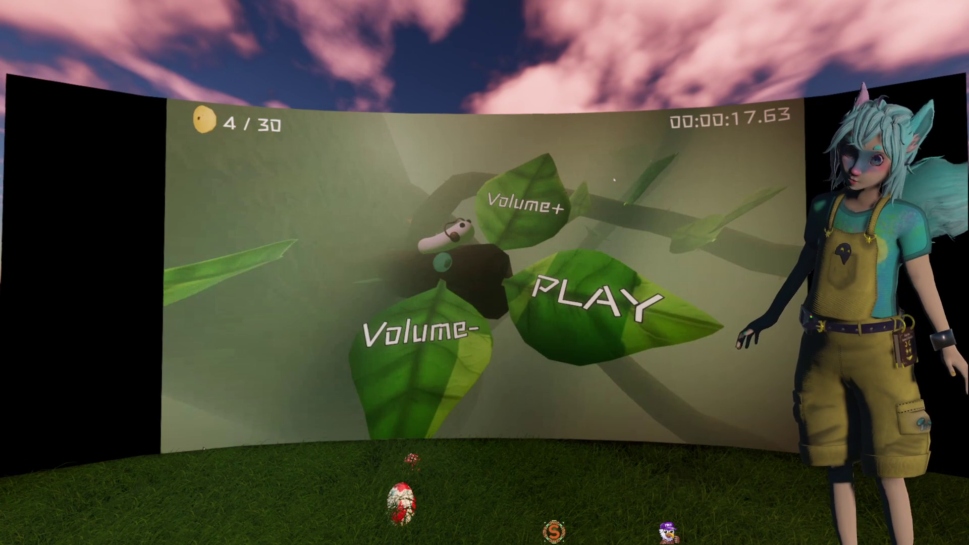
pyautogui.click(616, 304)
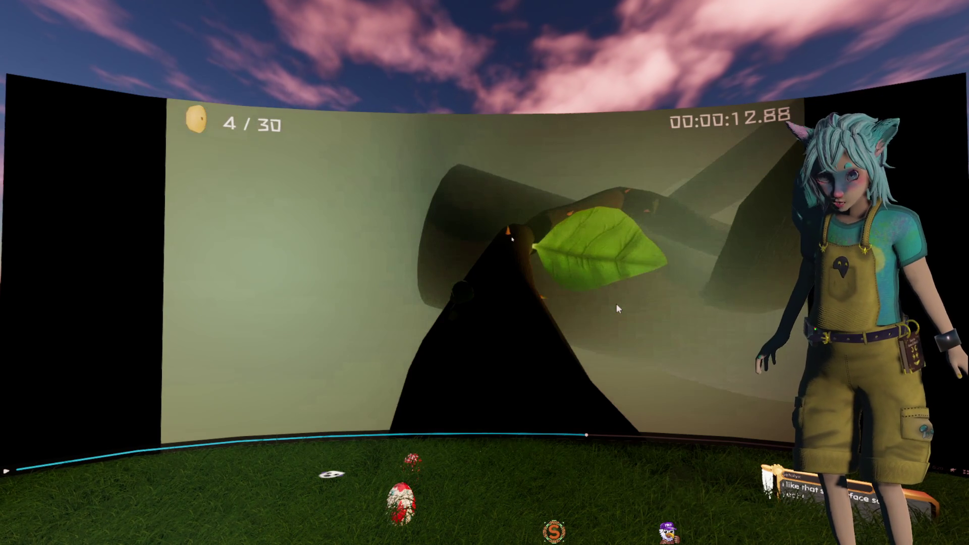
pyautogui.press('space')
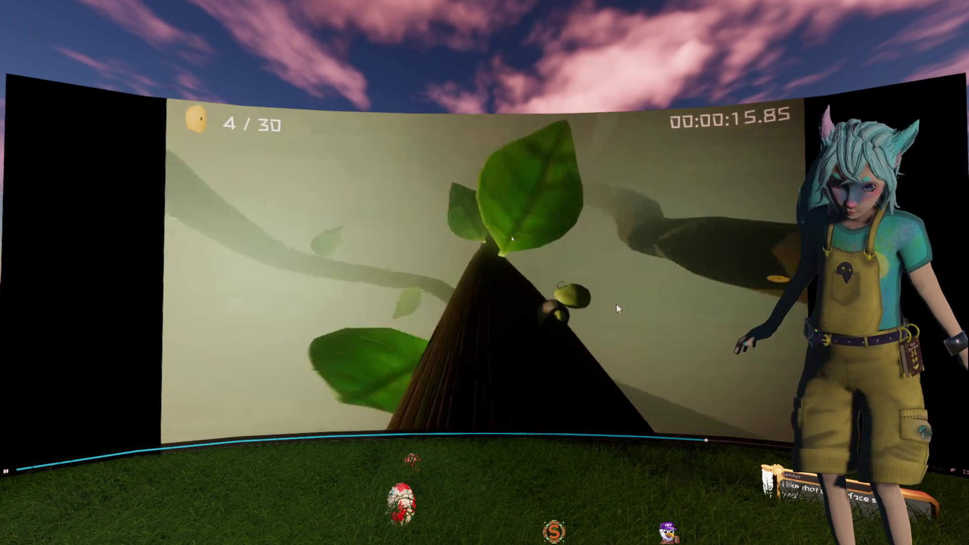
pyautogui.press('space')
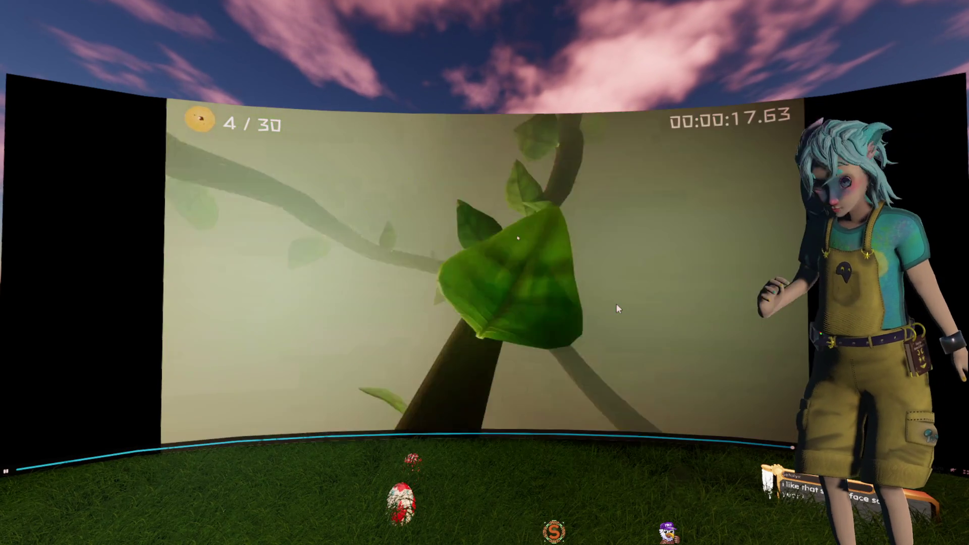
pyautogui.press('space')
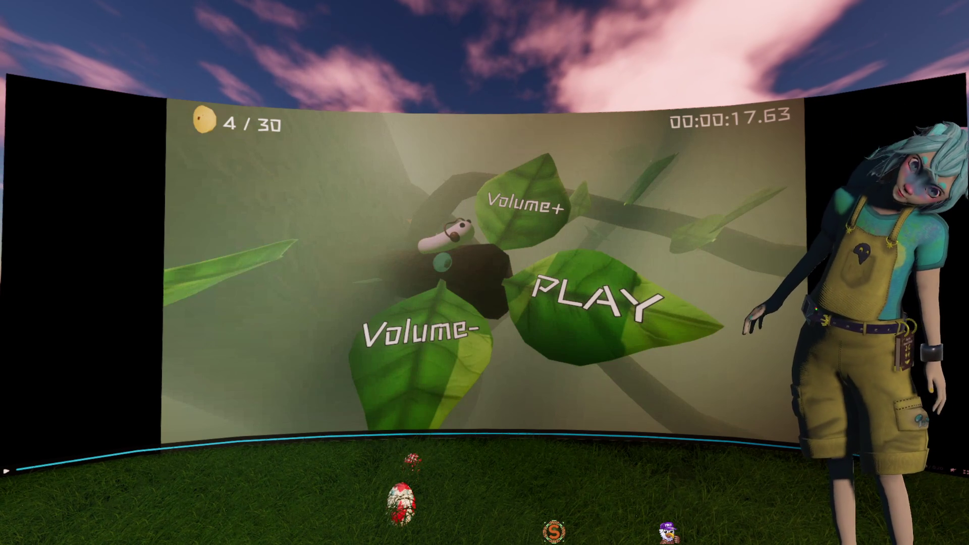
pyautogui.press('Escape')
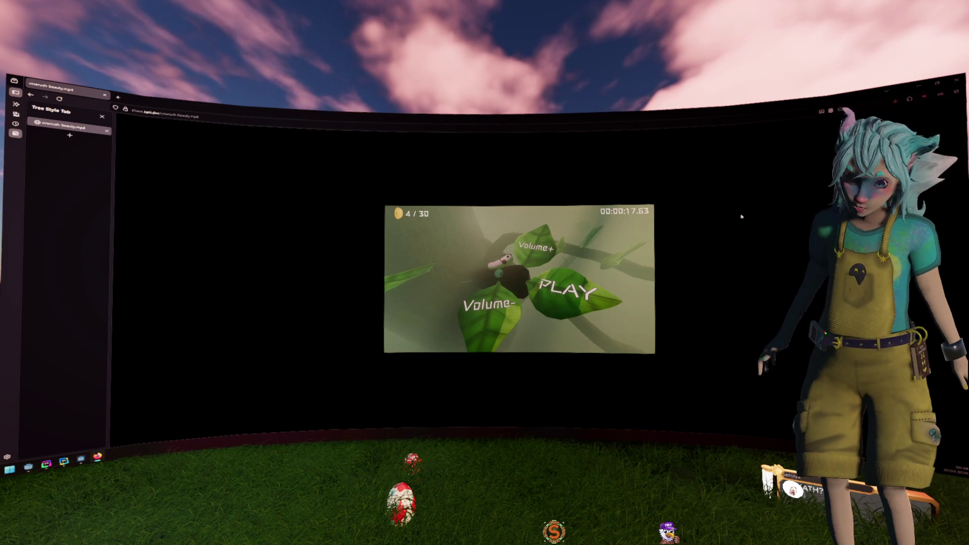
pyautogui.moveTo(569, 261)
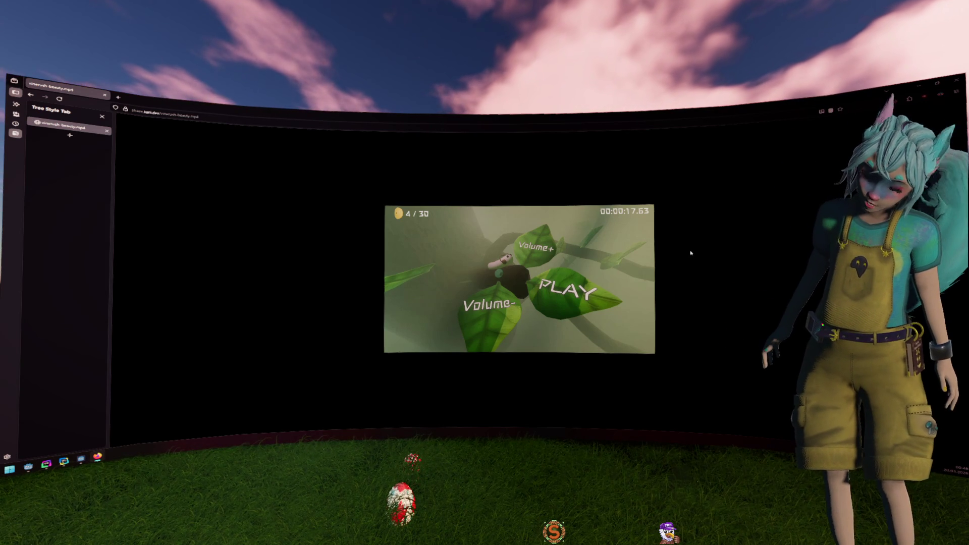
pyautogui.moveTo(610, 296)
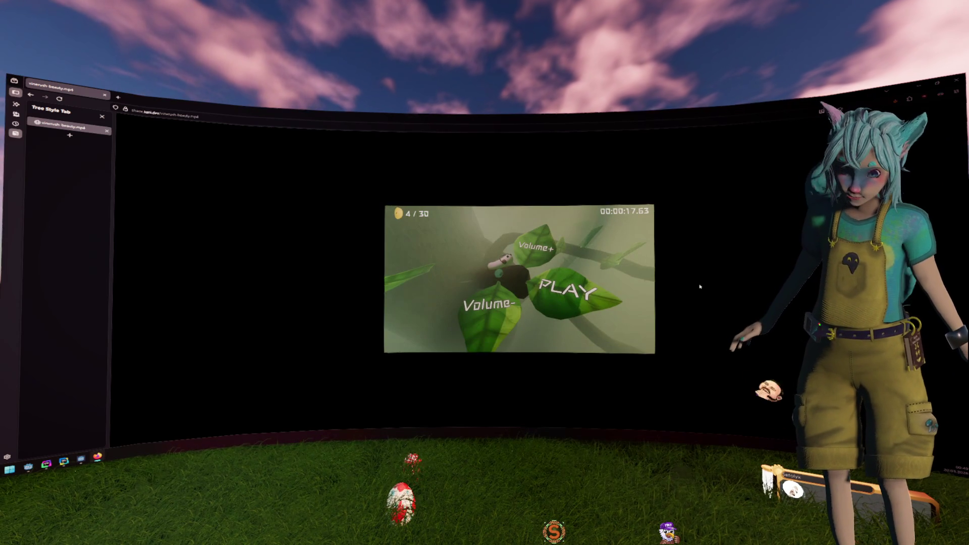
pyautogui.click(31, 94)
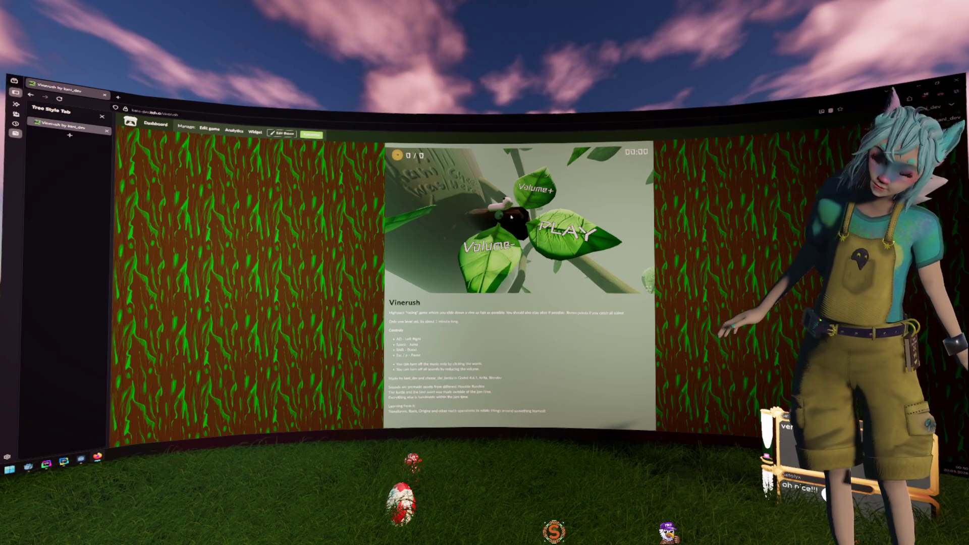
# - Raise the embedded Vinerush game's volume with its Volume+ leaf, then switch to the Godot editor
pyautogui.click(545, 183)
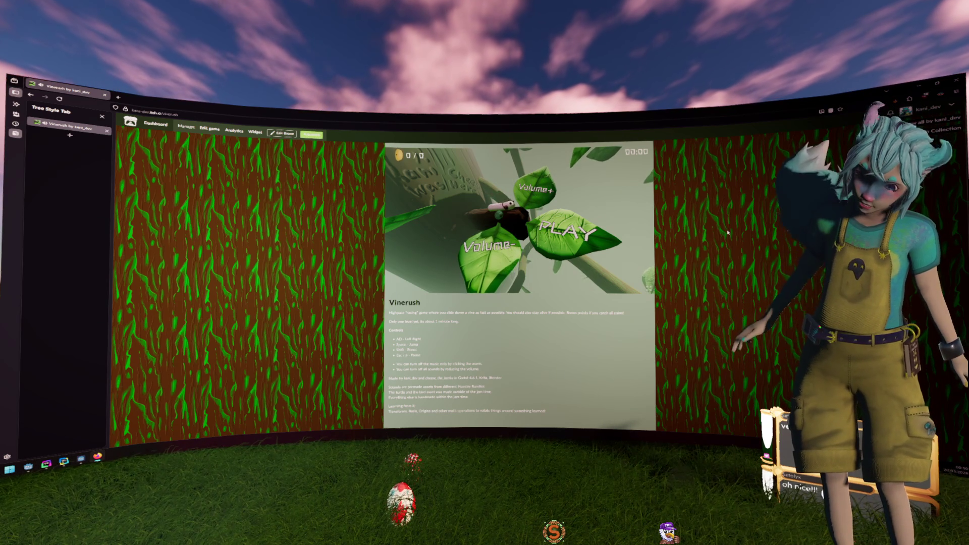
pyautogui.hotkey('alt', 'Tab')
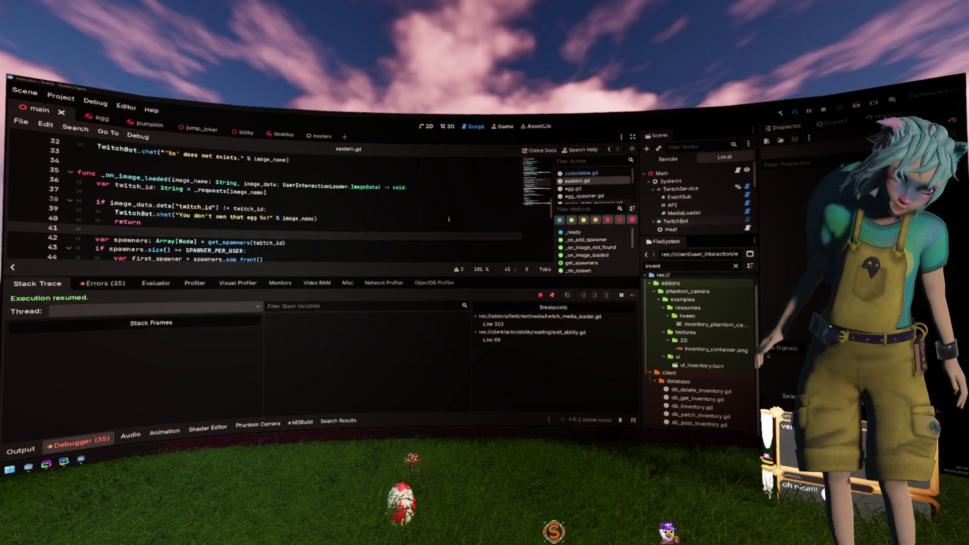
# - Hide the Debugger panel and select the twitch_id key on line 38 of eastern.gd
pyautogui.click(444, 220)
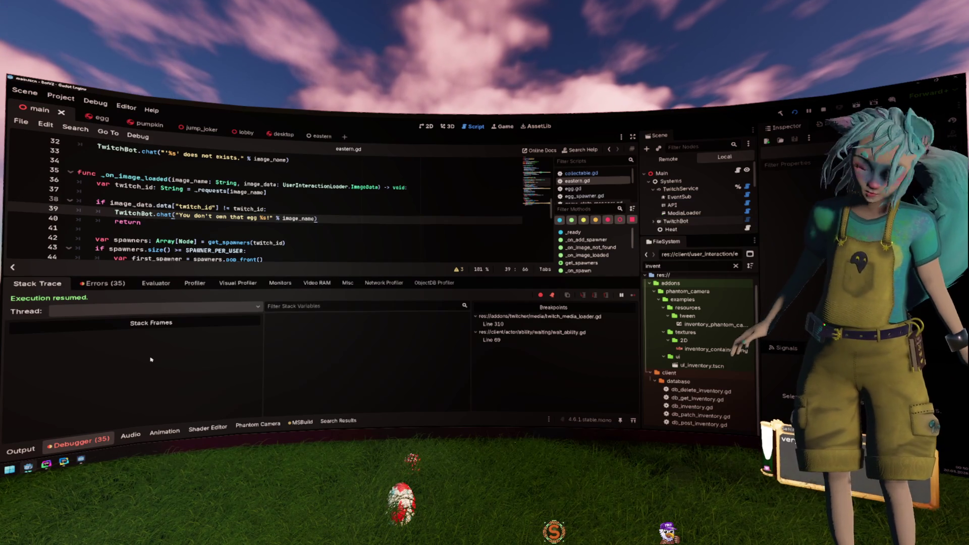
pyautogui.click(64, 443)
pyautogui.click(283, 251)
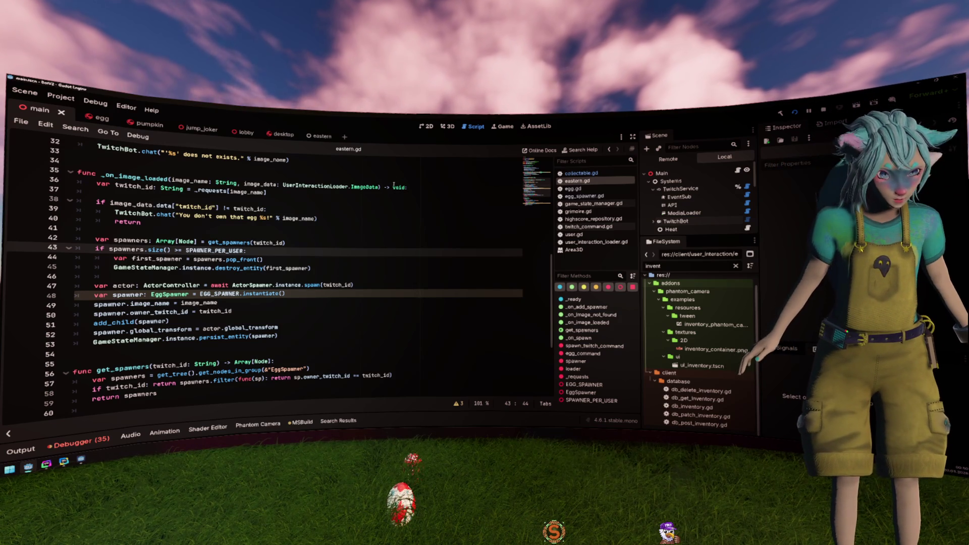
pyautogui.doubleClick(196, 207)
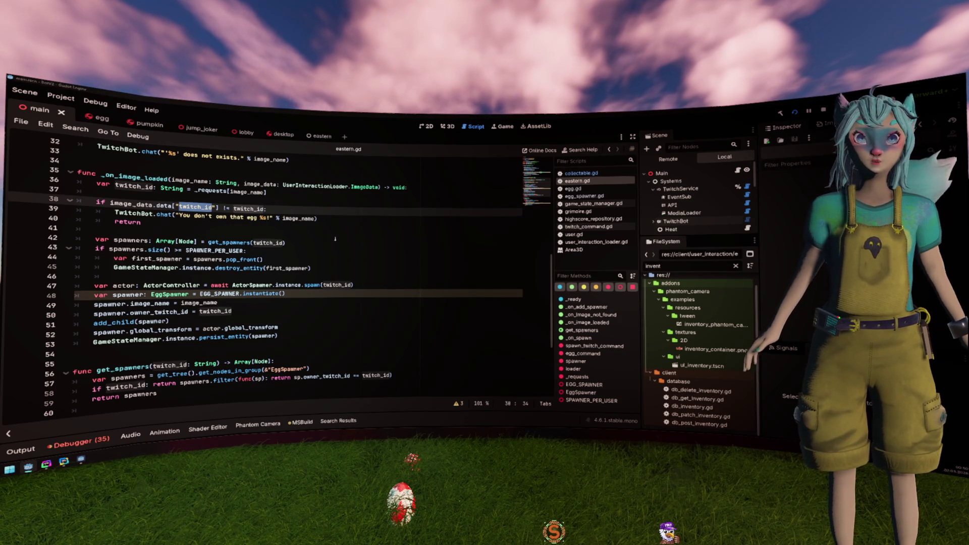
# - Move past DataGrip's artwork table to the web project's schema.ts in WebStorm
pyautogui.hotkey('alt', 'Tab')
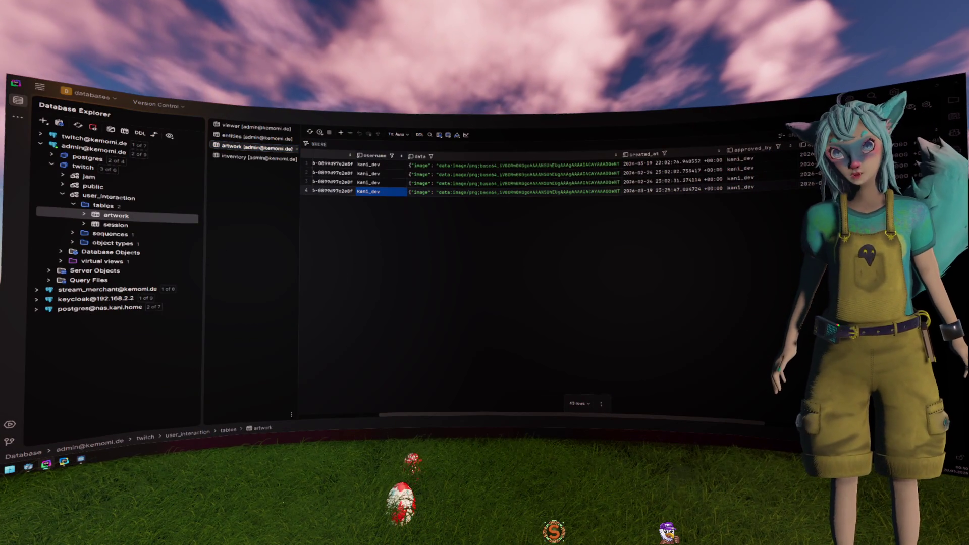
pyautogui.hotkey('alt', 'Tab')
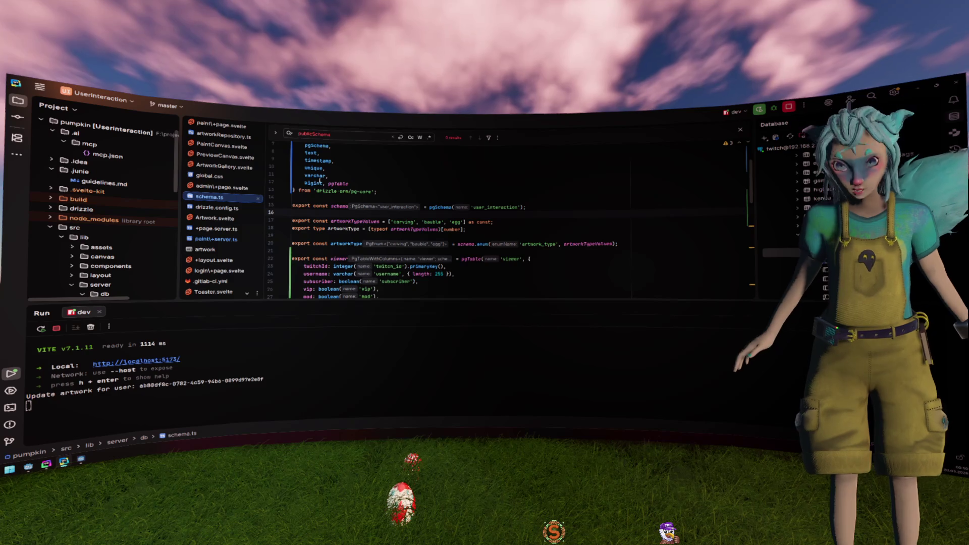
pyautogui.scroll(-2, 389, 192)
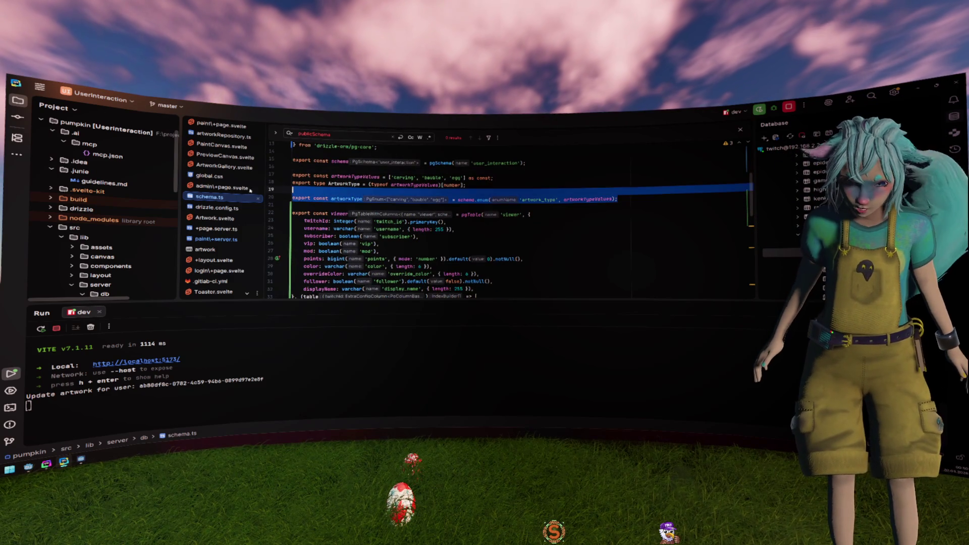
pyautogui.scroll(-3, 348, 191)
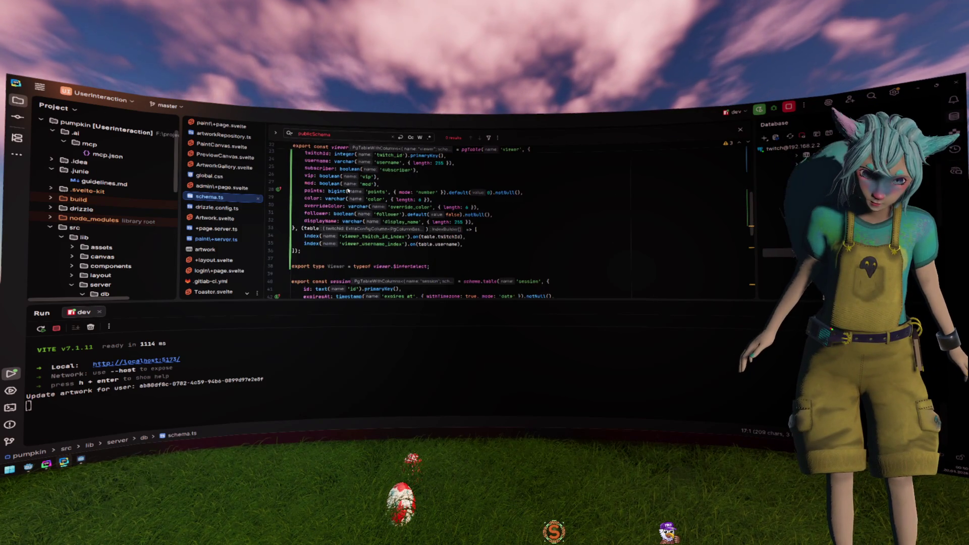
pyautogui.scroll(-2, 348, 191)
pyautogui.doubleClick(342, 222)
pyautogui.scroll(-4, 343, 224)
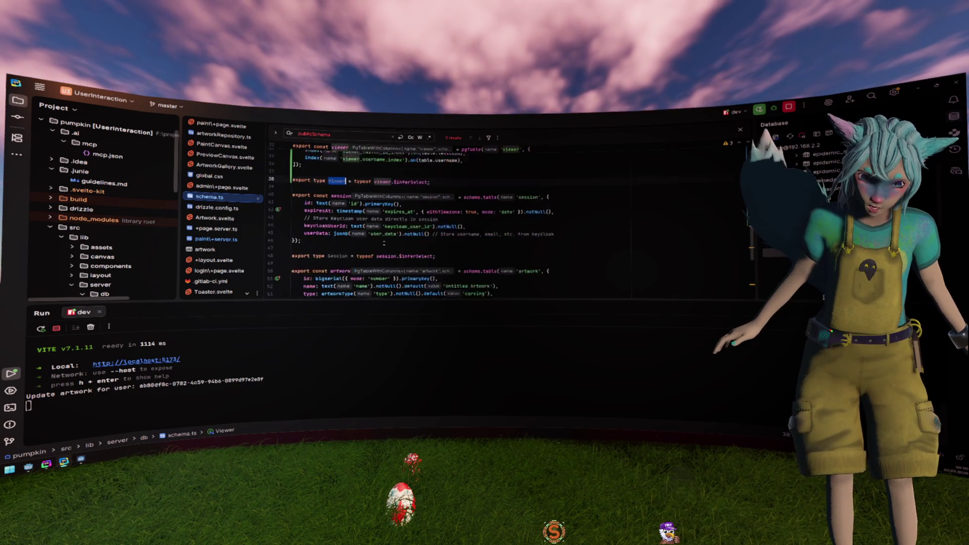
pyautogui.scroll(6, 502, 222)
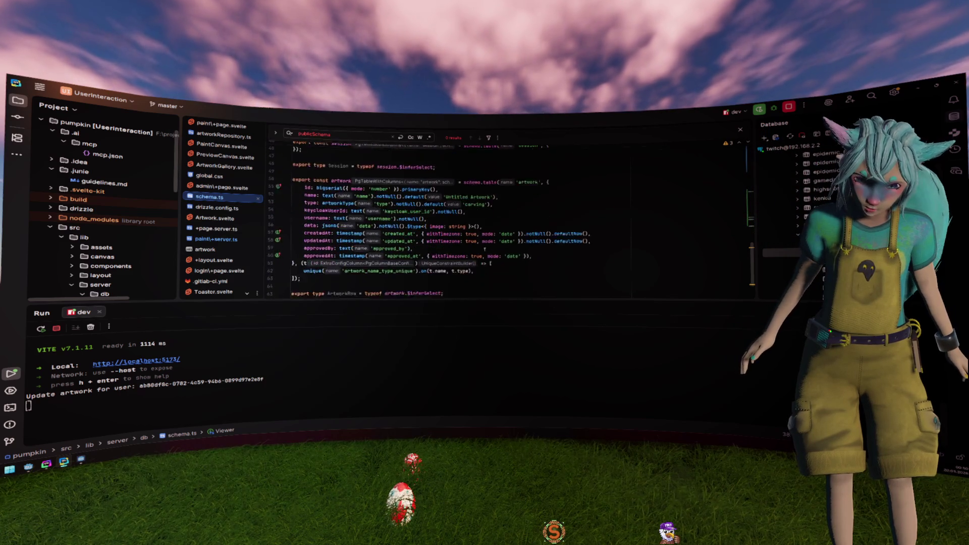
pyautogui.scroll(3, 469, 235)
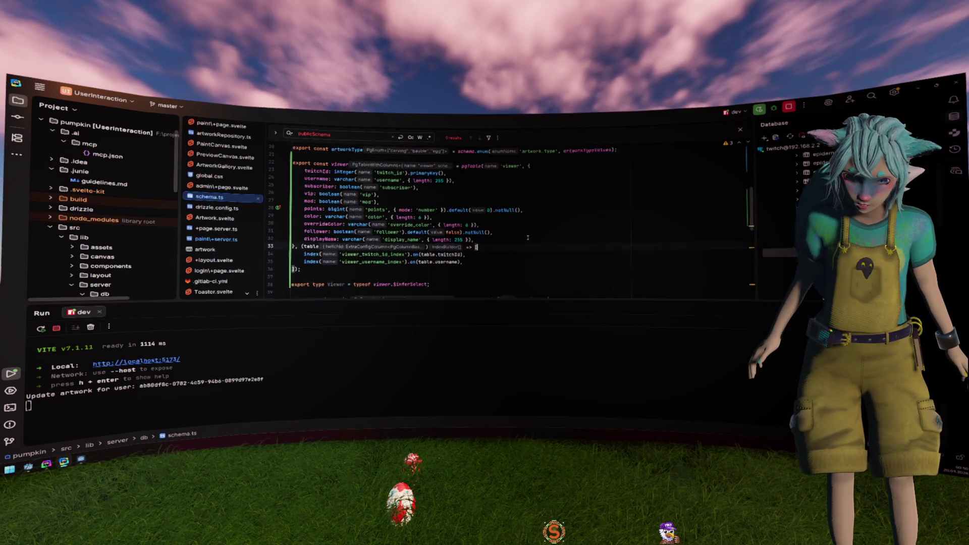
pyautogui.moveTo(459, 220); pyautogui.dragTo(292, 211)
pyautogui.moveTo(529, 220); pyautogui.dragTo(467, 221)
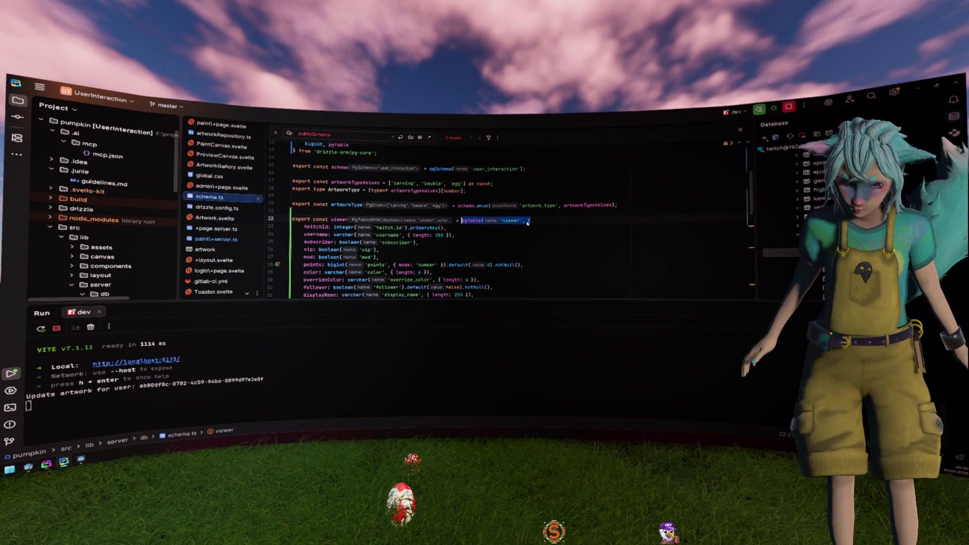
pyautogui.scroll(-3, 409, 192)
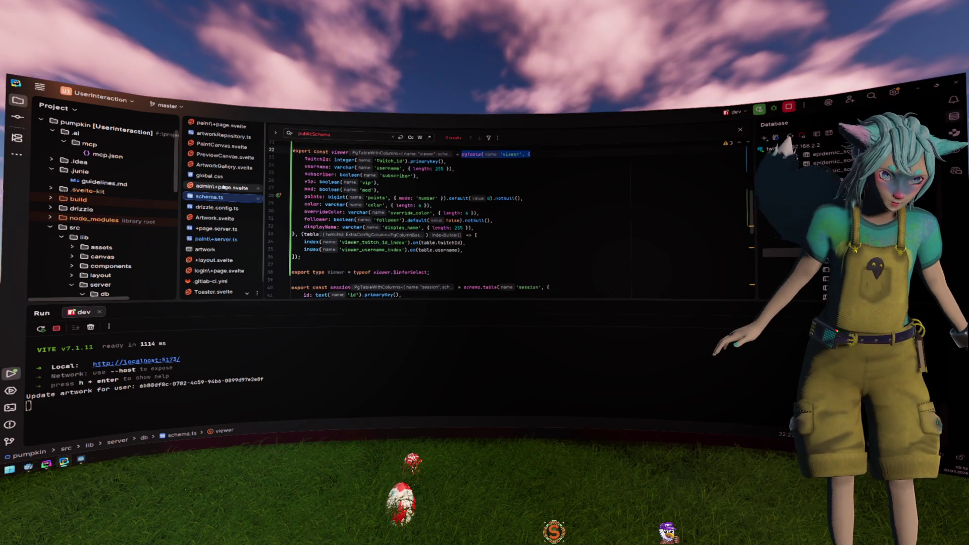
pyautogui.click(216, 239)
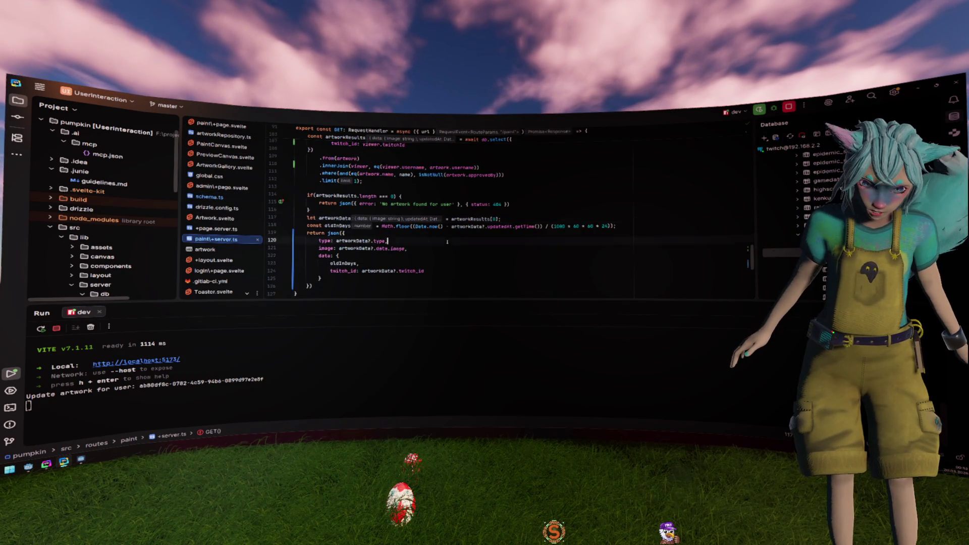
# - Inspect artworkResults and the artwork query's from clause and innerJoin on viewer
pyautogui.scroll(4, 447, 242)
pyautogui.doubleClick(354, 203)
pyautogui.scroll(-3, 359, 186)
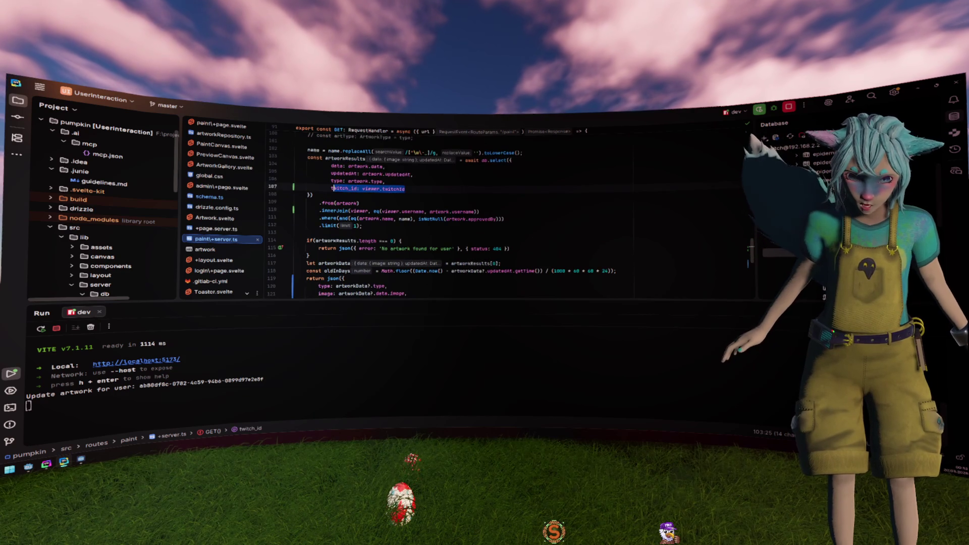
pyautogui.scroll(1, 359, 187)
pyautogui.click(344, 226)
pyautogui.hotkey('ctrl', 'w')
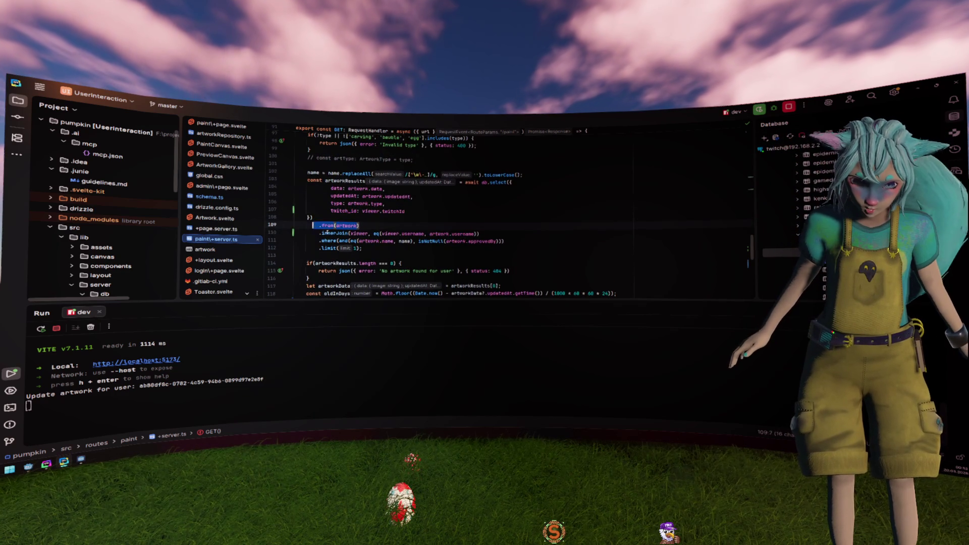
pyautogui.click(327, 232)
pyautogui.doubleClick(359, 234)
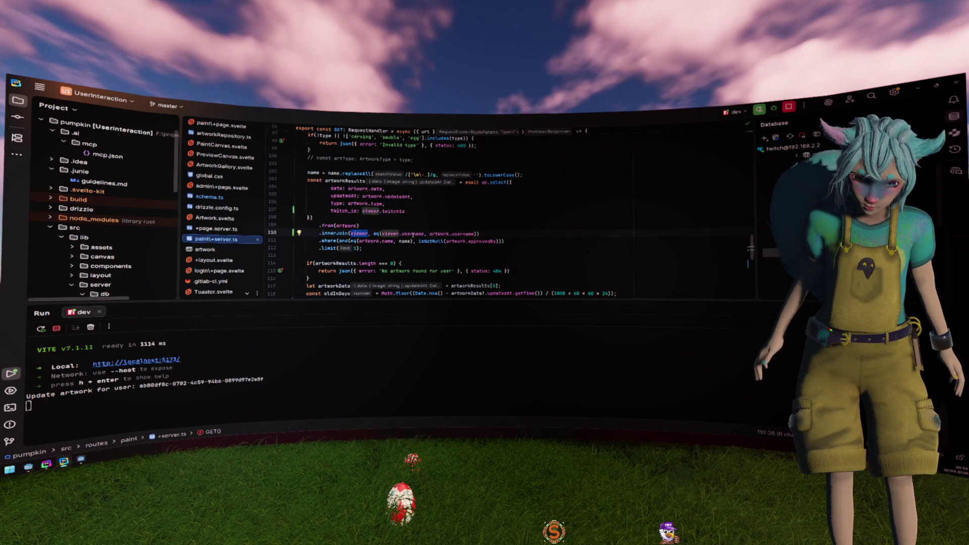
pyautogui.hotkey('ctrl', 'w')
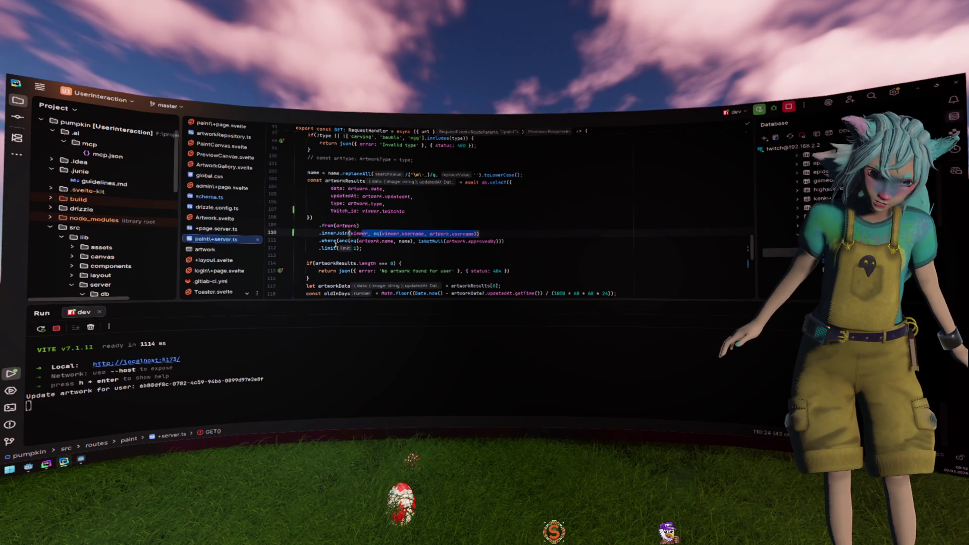
# - Check the response's twitch_id data, breakpoint the return json line, and restart the dev server in debug mode
pyautogui.scroll(-4, 336, 245)
pyautogui.click(362, 226)
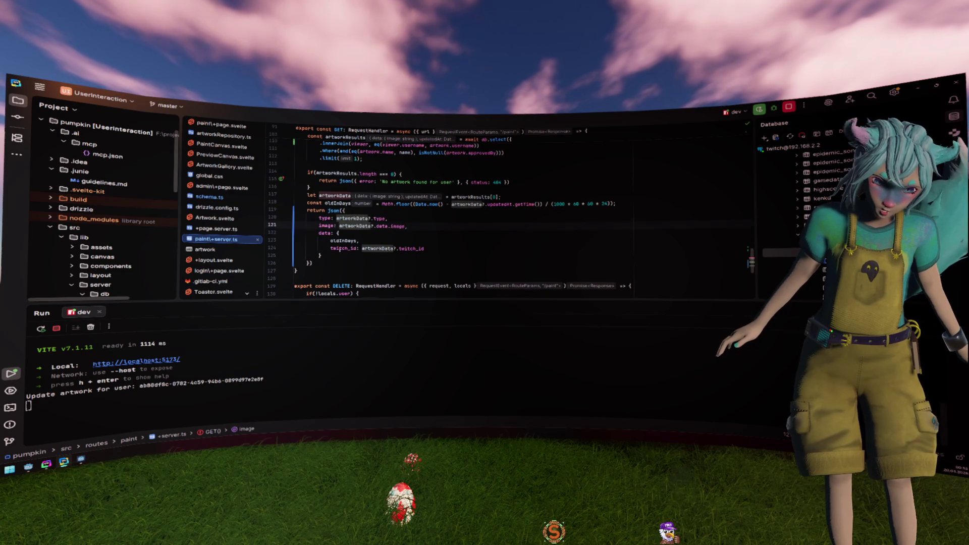
pyautogui.click(462, 248)
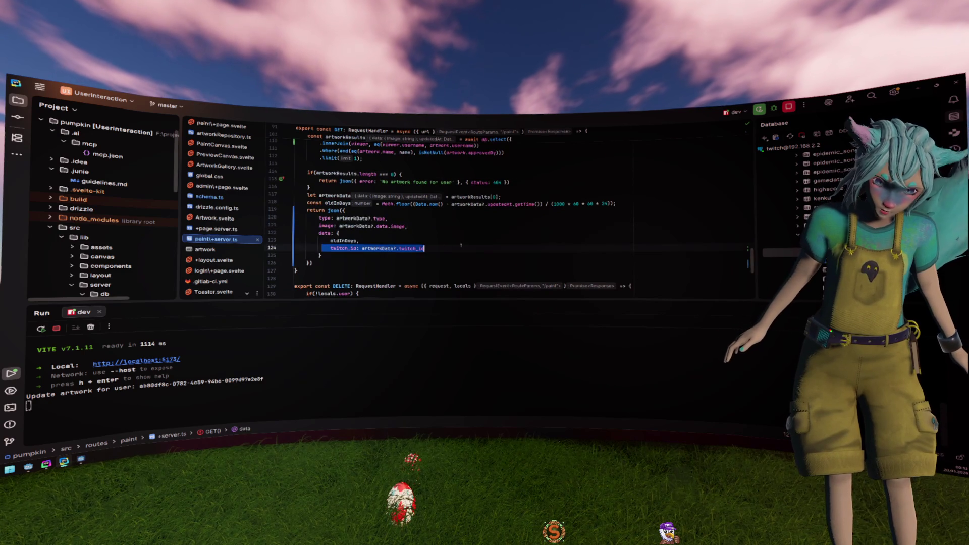
pyautogui.click(281, 211)
pyautogui.hotkey('ctrl', 'F2')
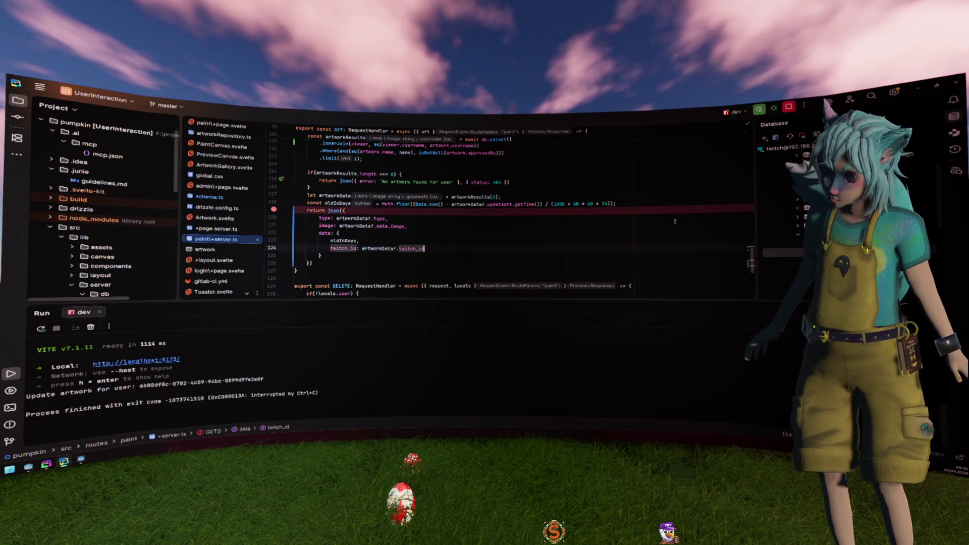
pyautogui.hotkey('shift', 'F9')
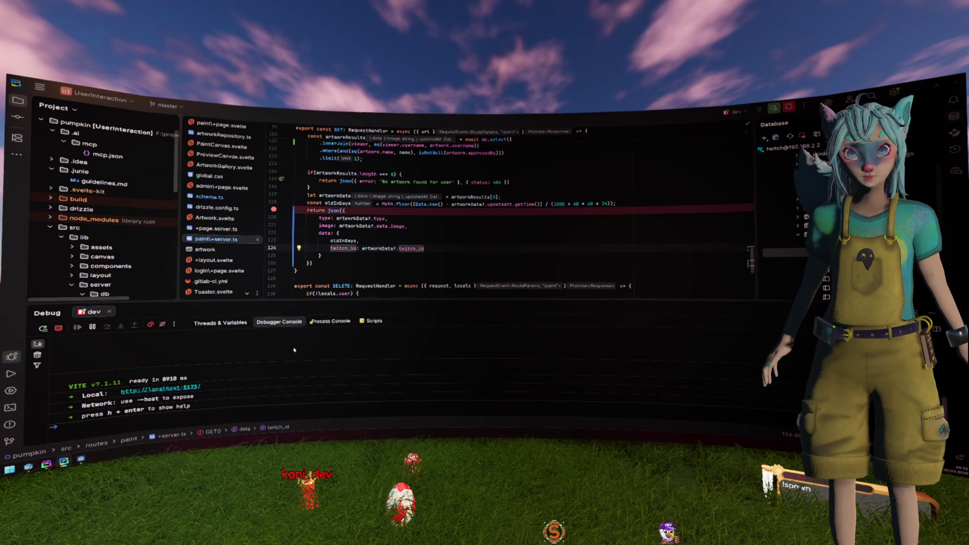
# - In Godot, review the Debugger's list of 35 errors, then show the game's Output log
pyautogui.hotkey('alt', 'Tab')
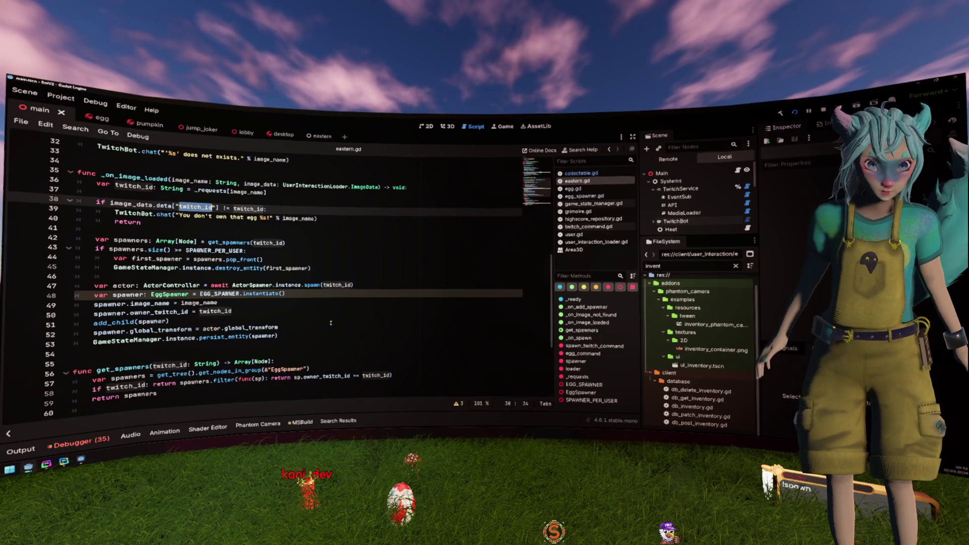
pyautogui.click(331, 323)
pyautogui.click(103, 434)
pyautogui.click(103, 283)
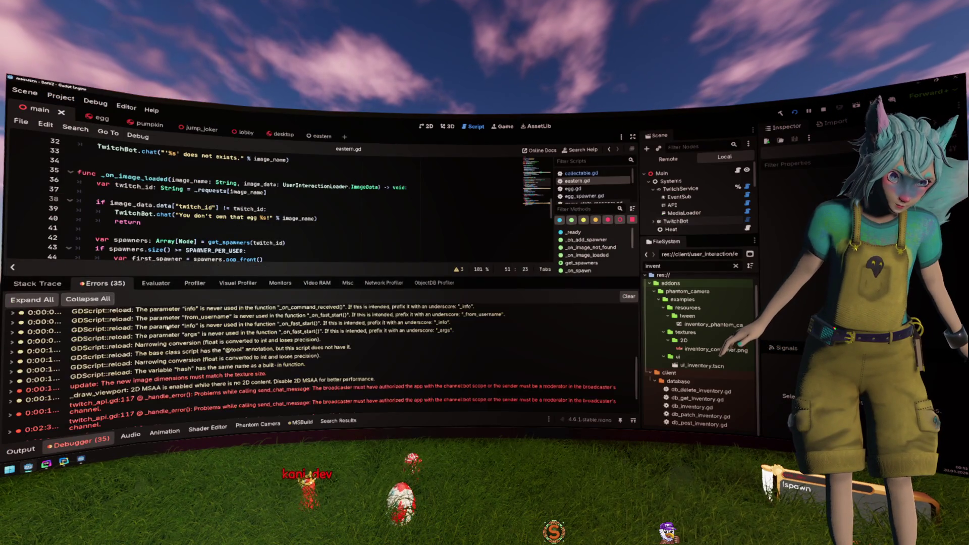
pyautogui.scroll(-2, 303, 374)
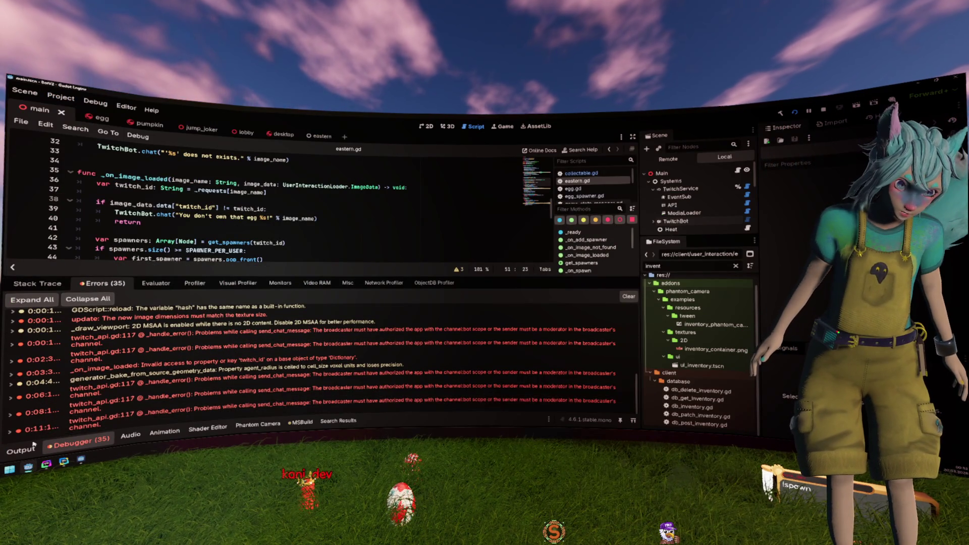
pyautogui.click(21, 450)
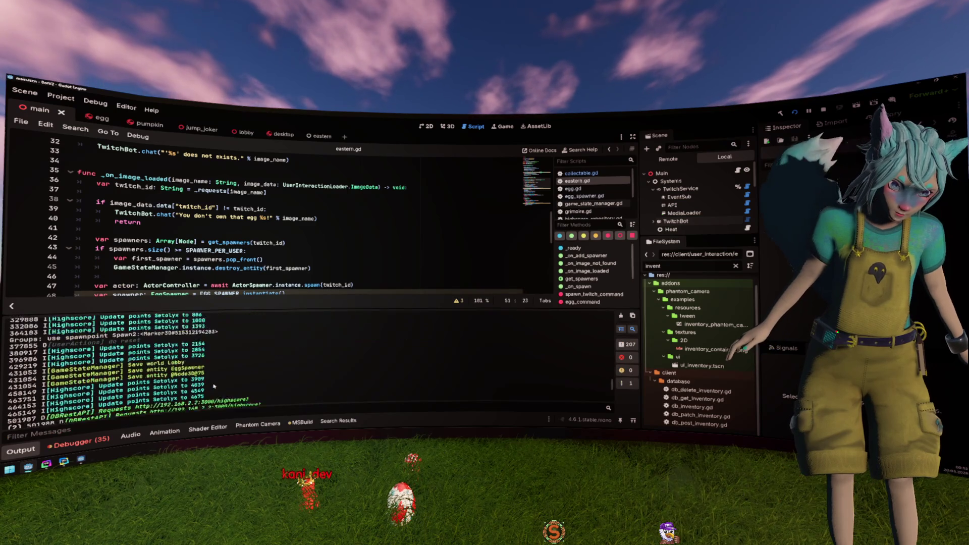
pyautogui.scroll(2, 218, 374)
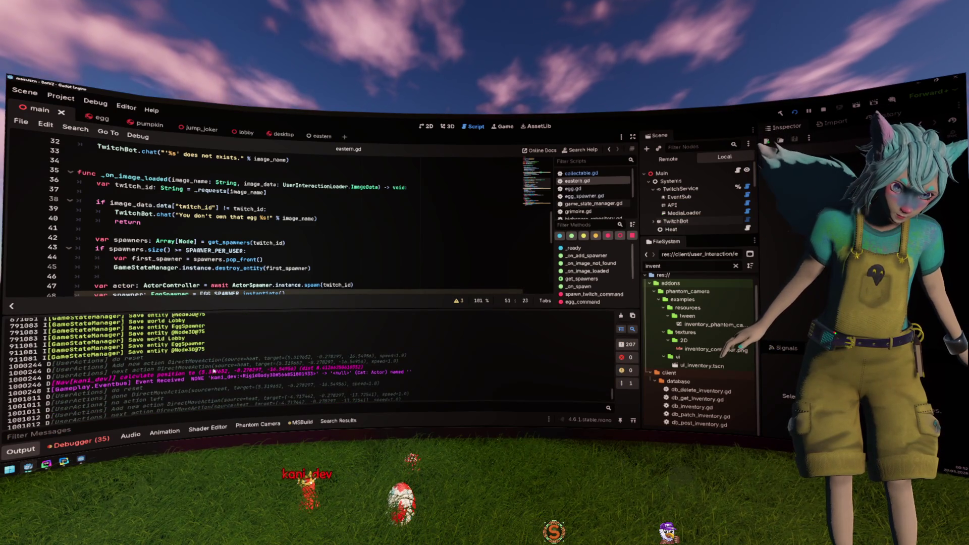
pyautogui.scroll(-2, 185, 354)
# - Browse the script to the twitch_id check on line 38 and the _on_add_spawner function
pyautogui.click(186, 207)
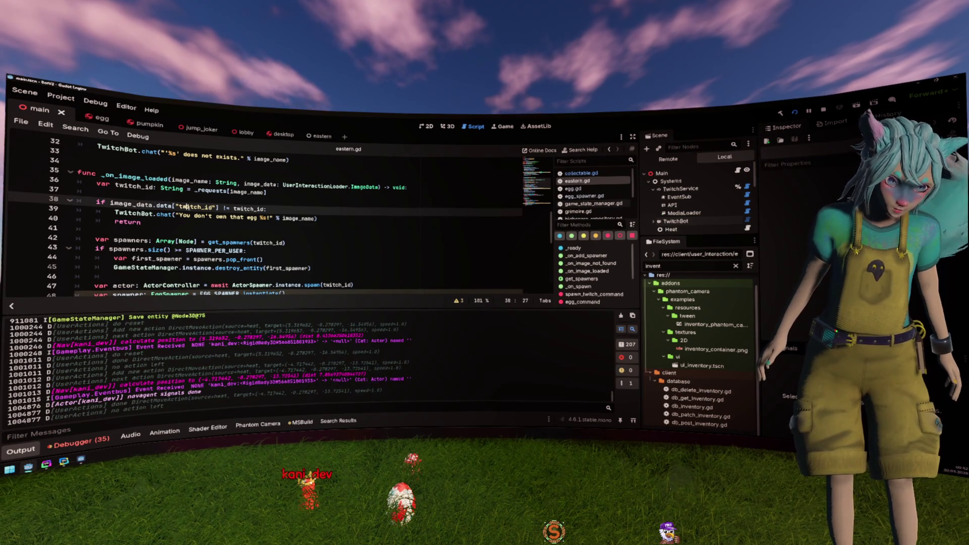
pyautogui.scroll(4, 186, 207)
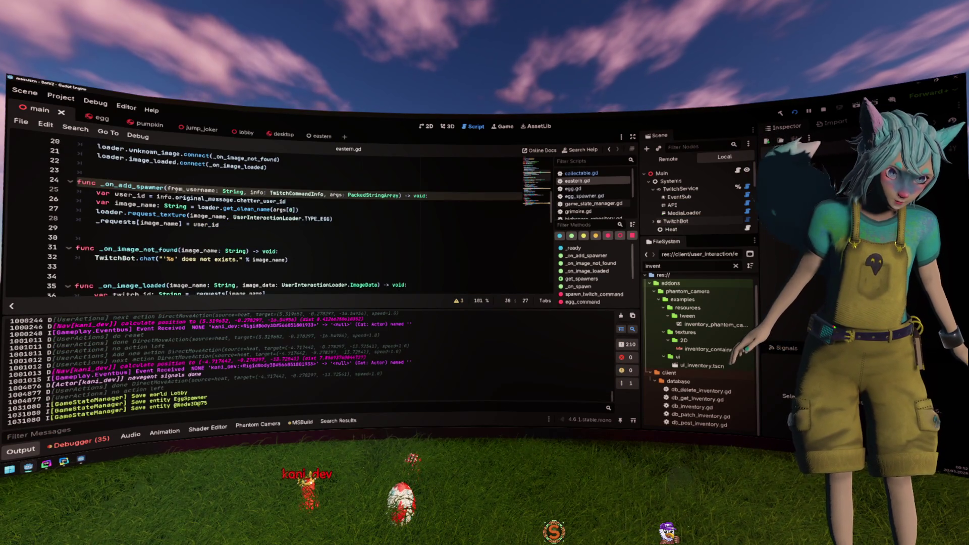
pyautogui.click(176, 188)
pyautogui.scroll(3, 158, 203)
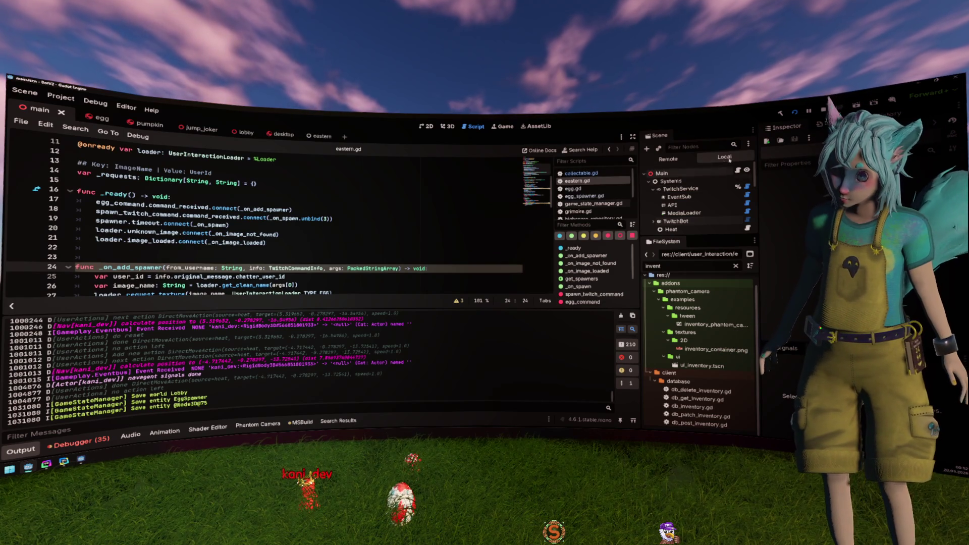
# - Open the eastern scene and browse eastern.gd down to the EggSpawner instantiation on line 48
pyautogui.click(319, 137)
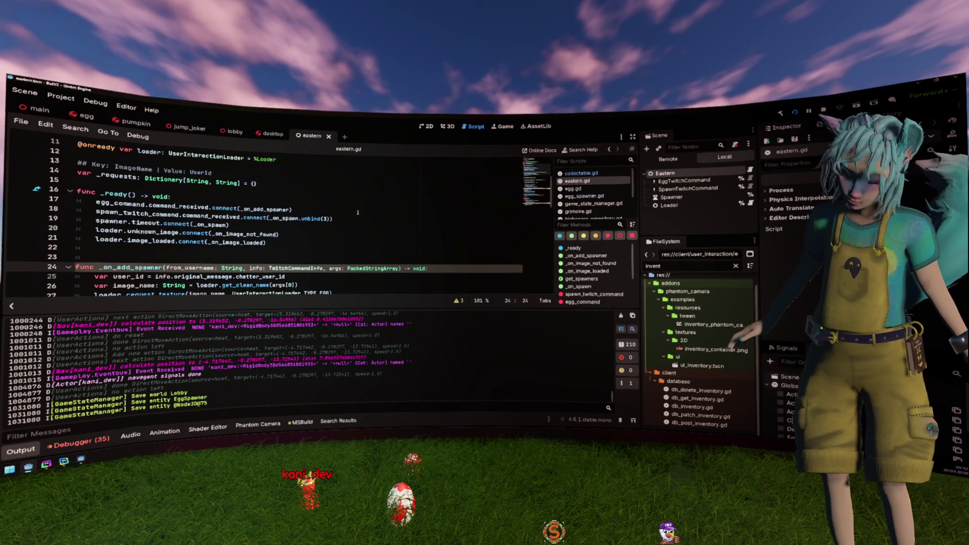
pyautogui.click(296, 208)
pyautogui.scroll(-1, 137, 241)
pyautogui.scroll(-10, 136, 241)
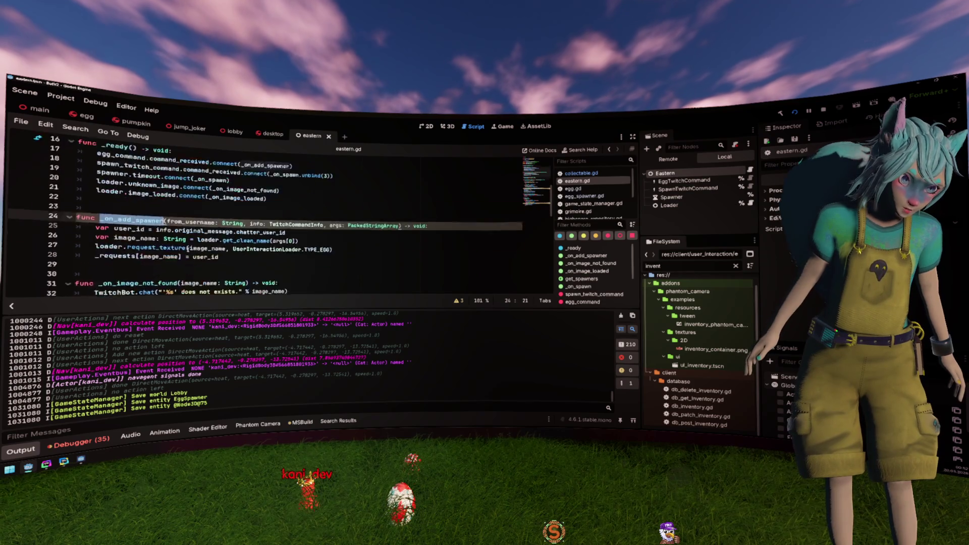
pyautogui.click(132, 186)
pyautogui.scroll(-2, 131, 206)
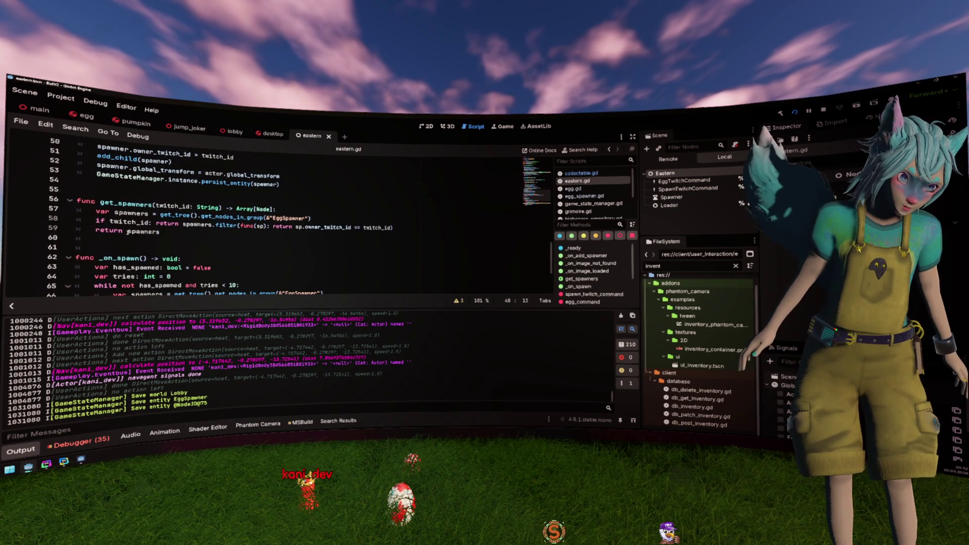
# - Move into _on_spawn, check WebStorm's debug session, then return to Godot halted at eastern.gd line 38
pyautogui.scroll(-3, 196, 227)
pyautogui.click(196, 227)
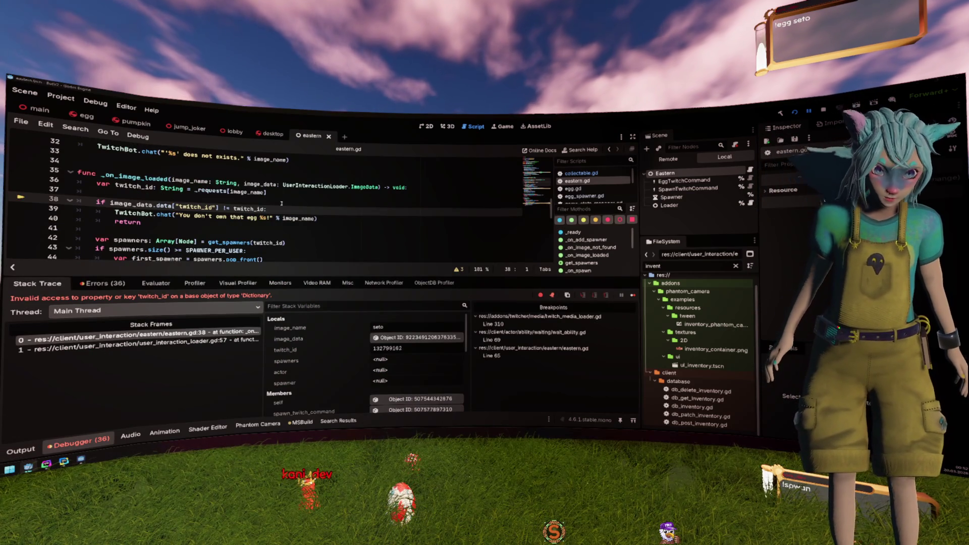
pyautogui.hotkey('alt', 'Tab')
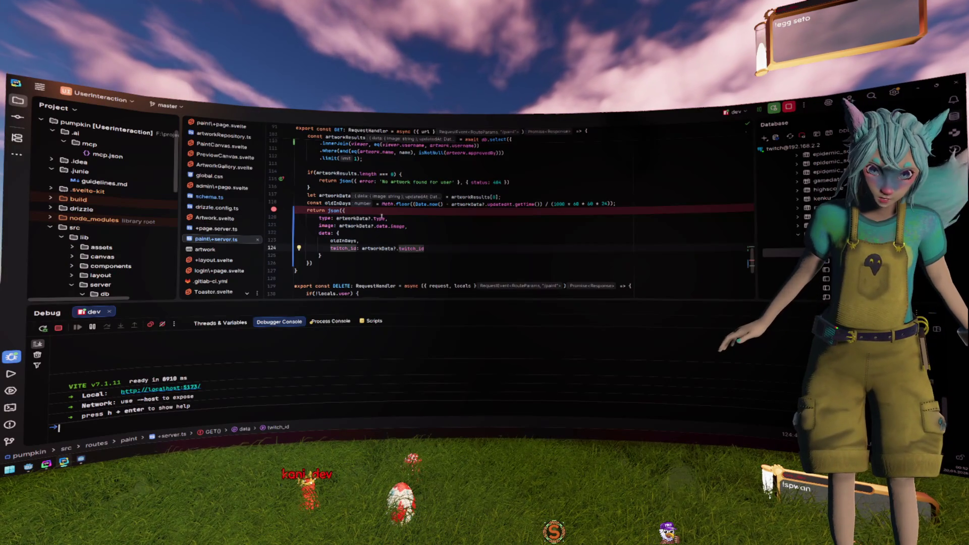
pyautogui.hotkey('alt', 'Tab')
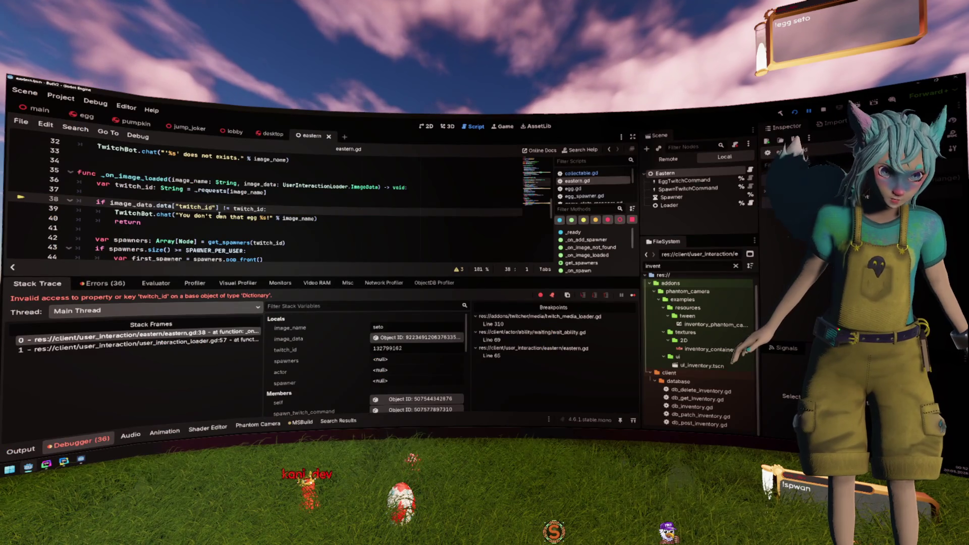
pyautogui.moveTo(240, 190)
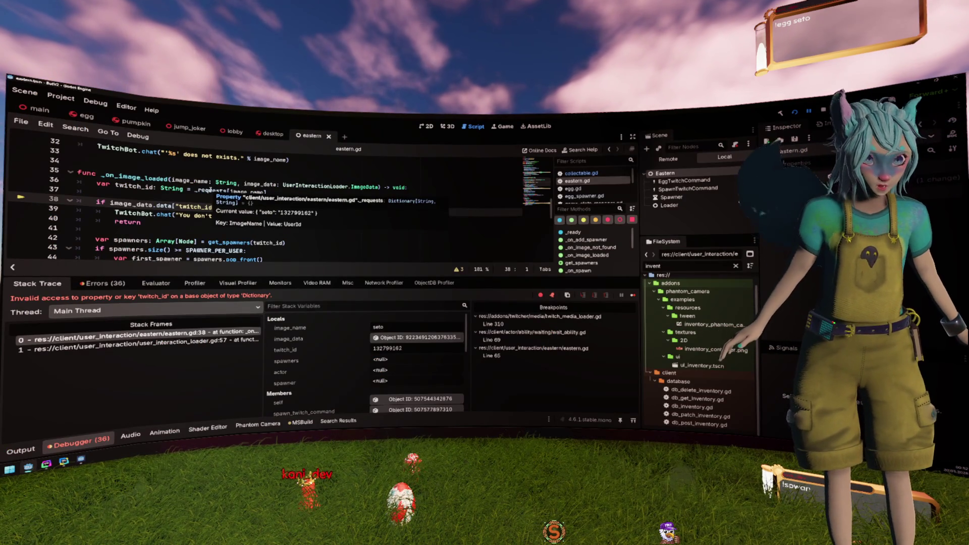
pyautogui.click(223, 181)
pyautogui.scroll(5, 339, 207)
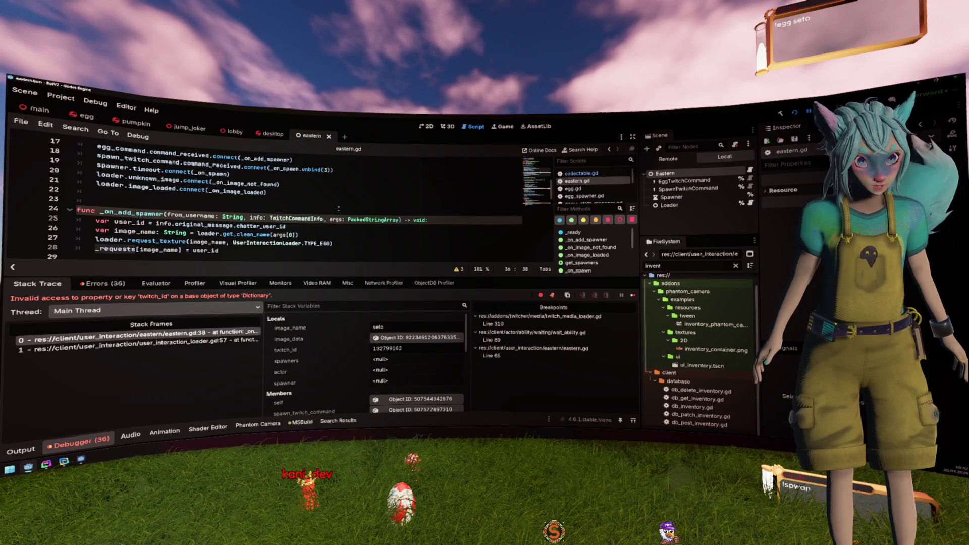
pyautogui.scroll(-5, 338, 208)
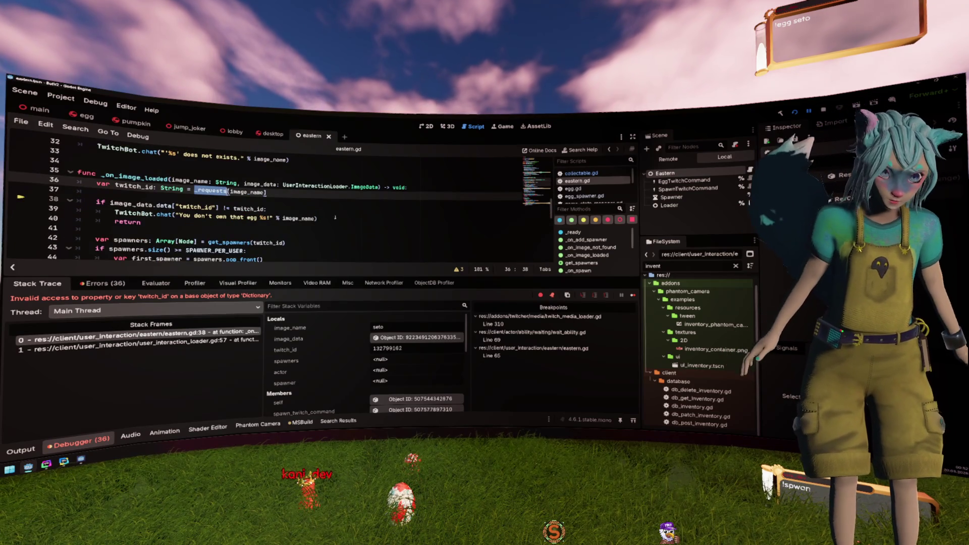
pyautogui.scroll(-3, 335, 217)
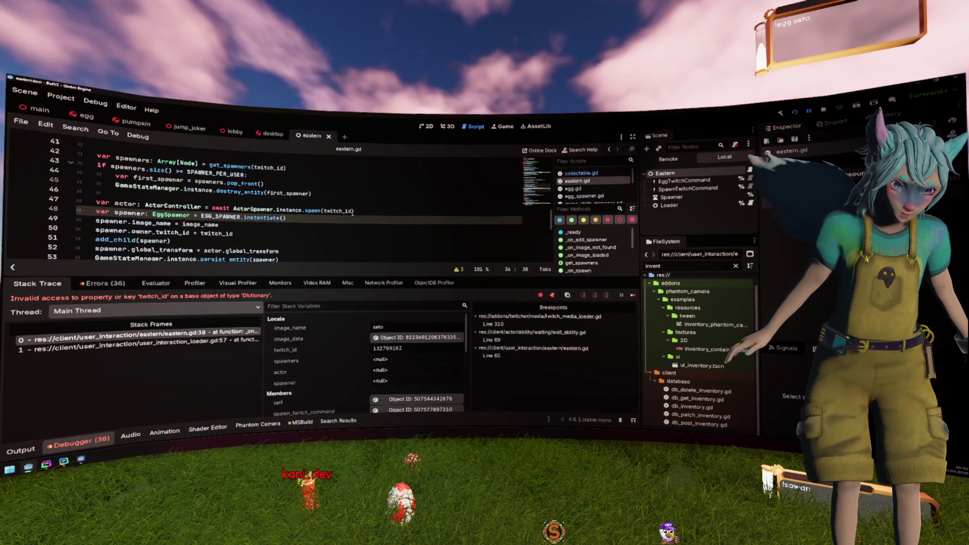
pyautogui.scroll(-2, 364, 208)
pyautogui.scroll(4, 367, 204)
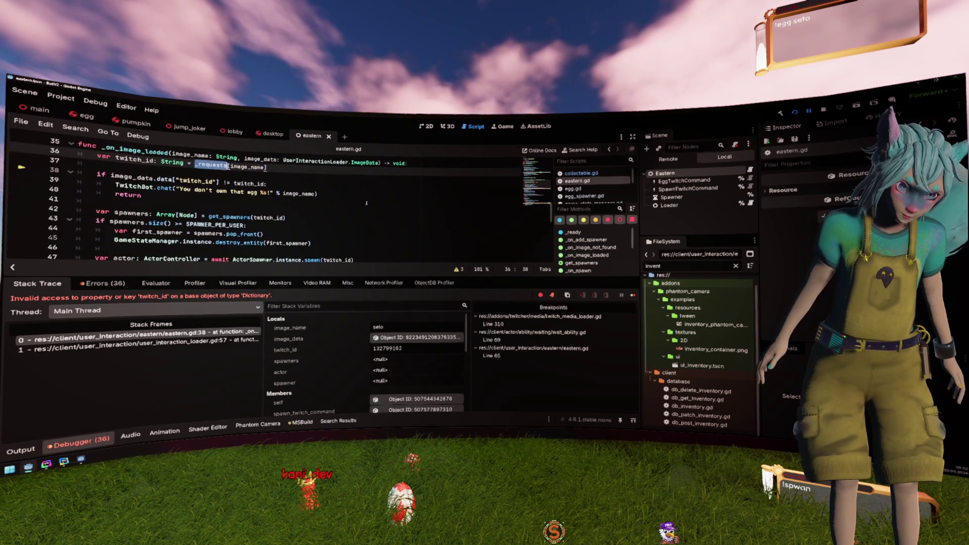
pyautogui.scroll(-2, 137, 229)
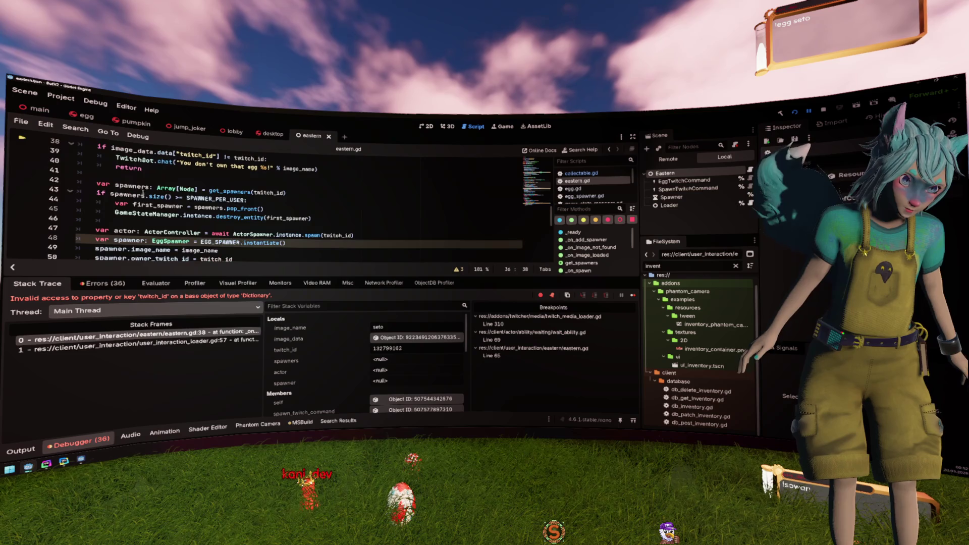
pyautogui.scroll(-1, 137, 229)
pyautogui.click(298, 235)
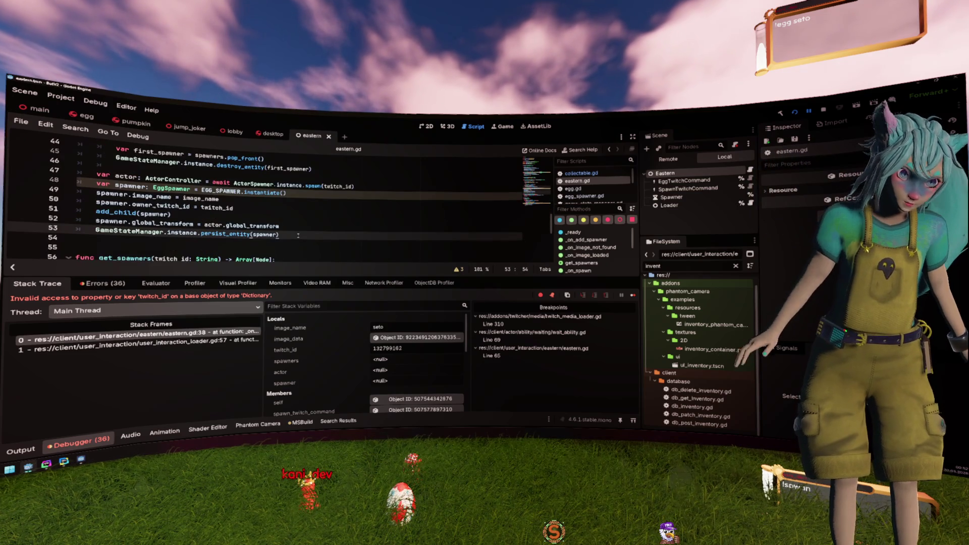
# - Add `_requests.erase(image_name)` plus a blank line in _on_image_loaded, then rebuild and run with F5
pyautogui.press('Return')
pyautogui.hotkey('ctrl', '.')
pyautogui.hotkey('alt', 'Left')
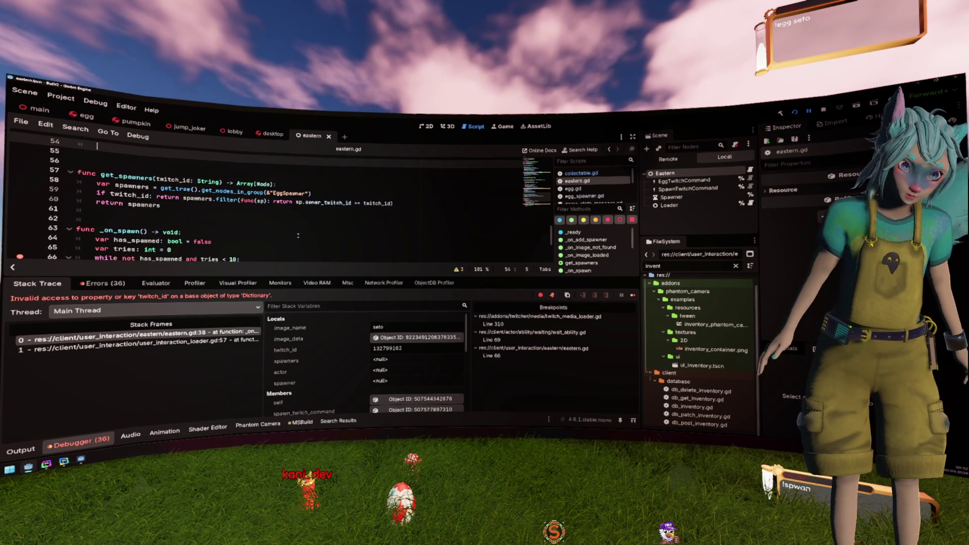
pyautogui.write('_requests')
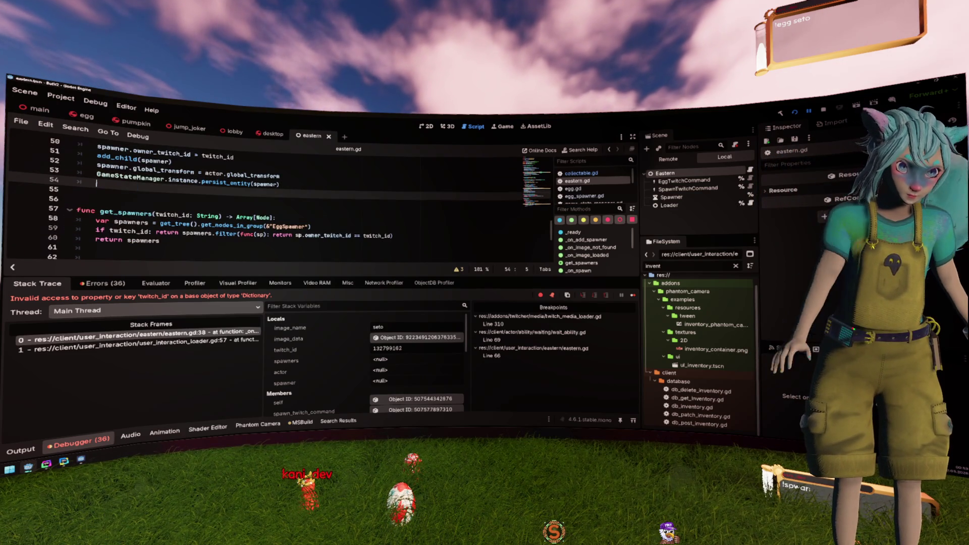
pyautogui.hotkey('ctrl', 'z')
pyautogui.hotkey('ctrl', 'z')
pyautogui.hotkey('ctrl', 'z')
pyautogui.hotkey('ctrl', 'z')
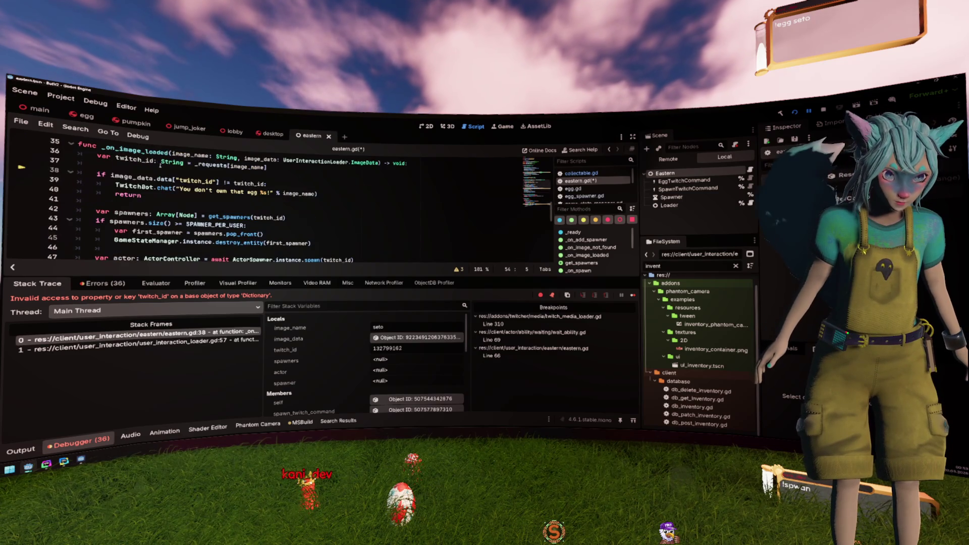
pyautogui.write('_requests.')
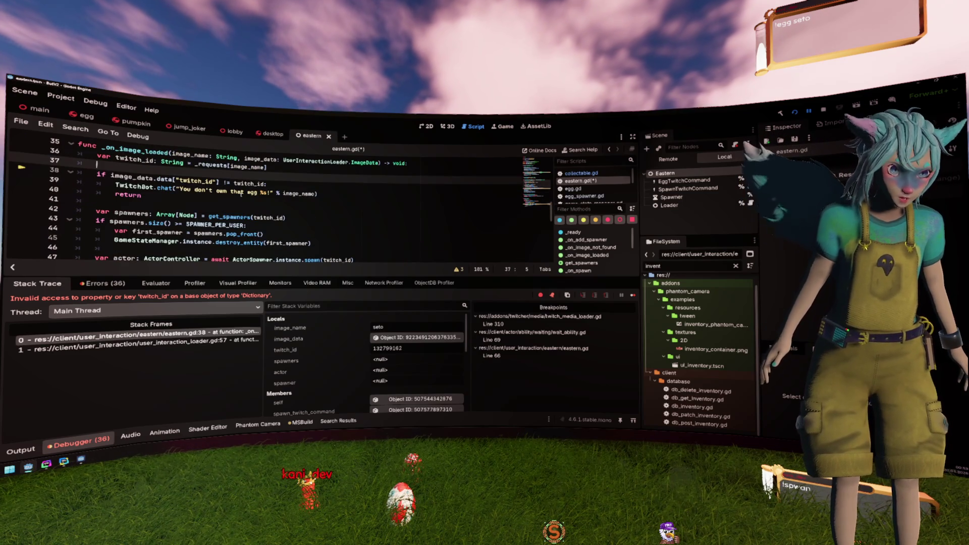
pyautogui.write('erase(image')
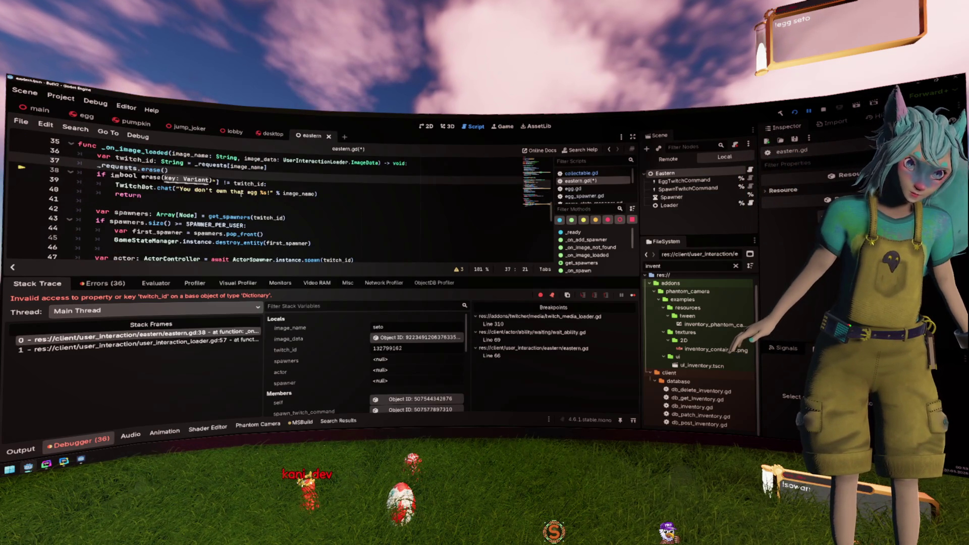
pyautogui.write('_name')
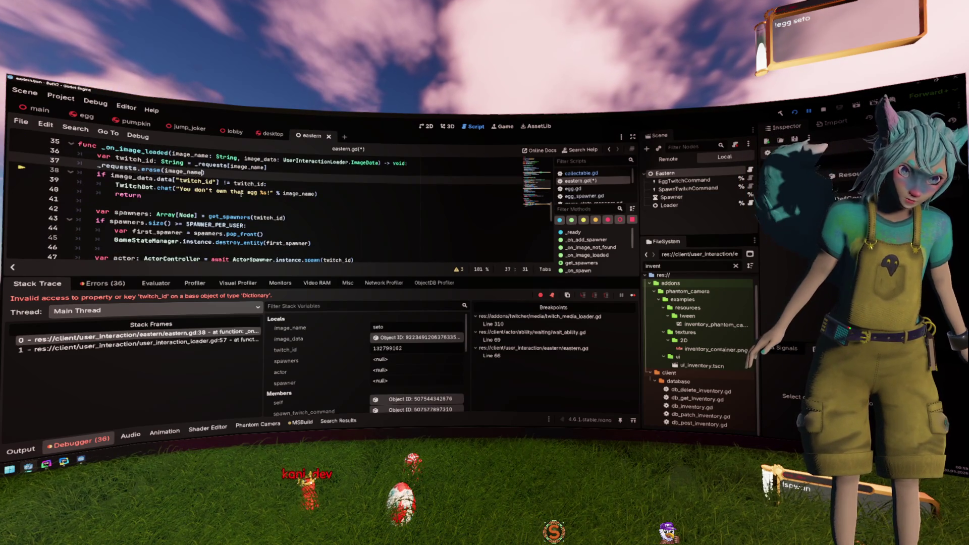
pyautogui.press('Up')
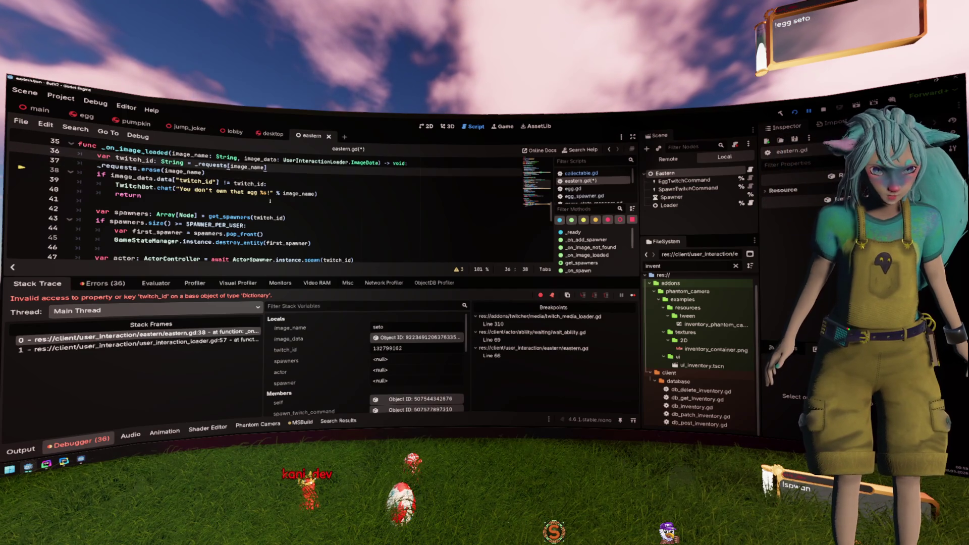
pyautogui.write('.p')
pyautogui.press('BackSpace')
pyautogui.press('BackSpace')
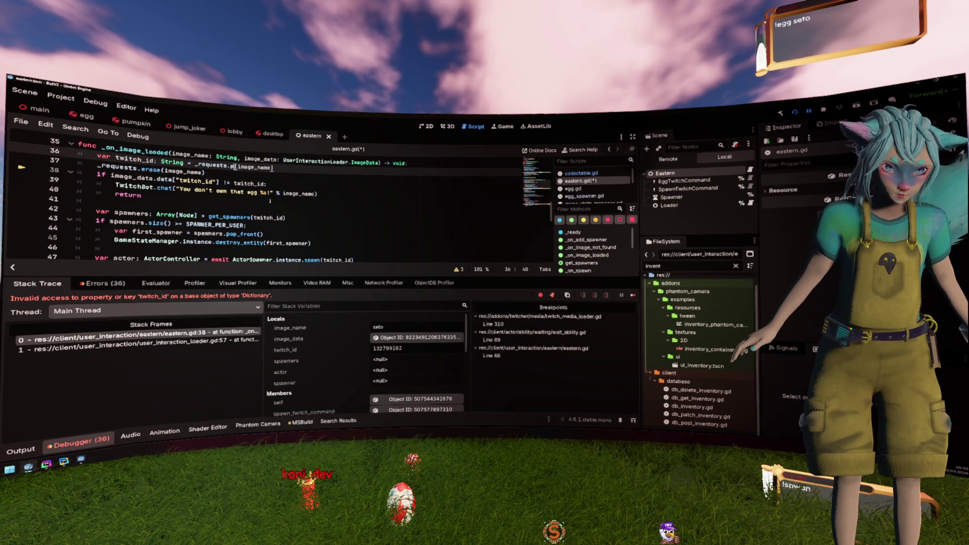
pyautogui.click(250, 173)
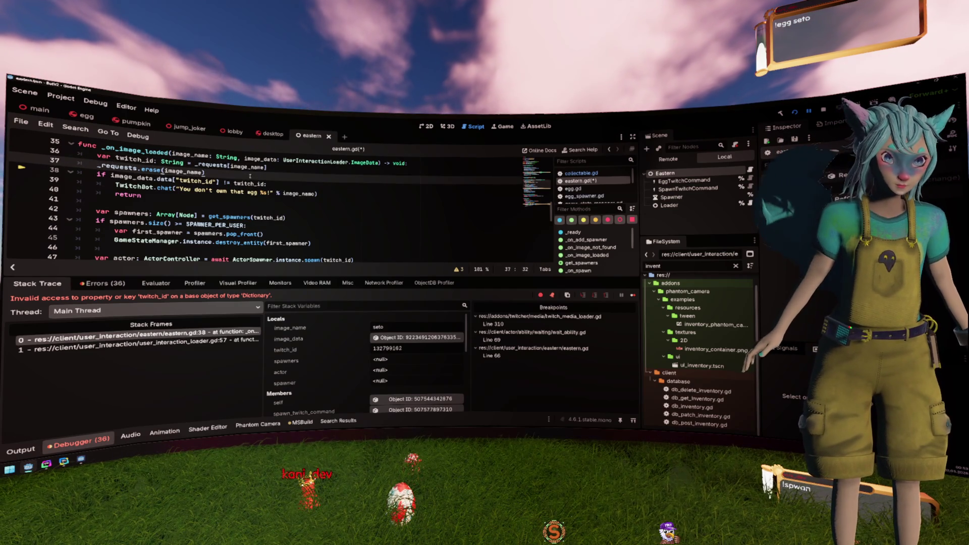
pyautogui.press('Return')
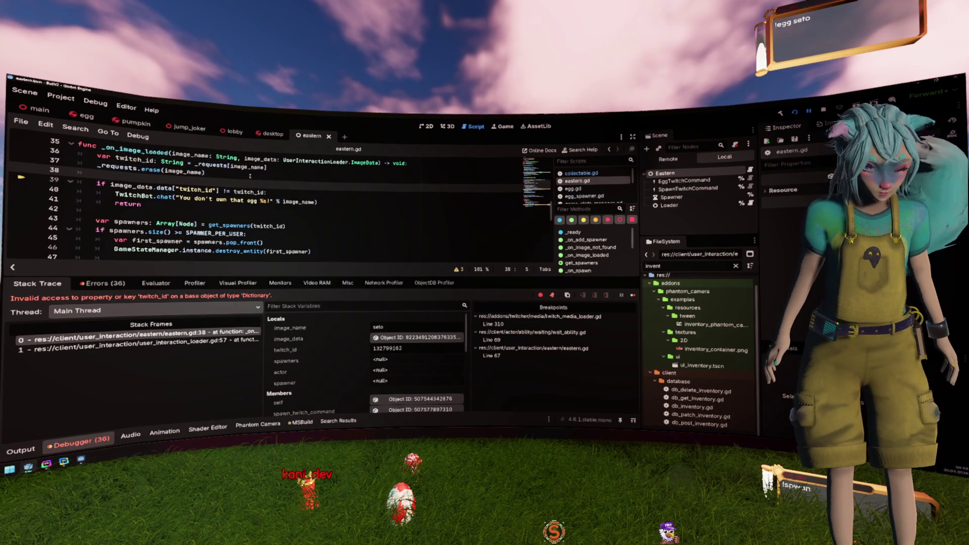
pyautogui.press('F5')
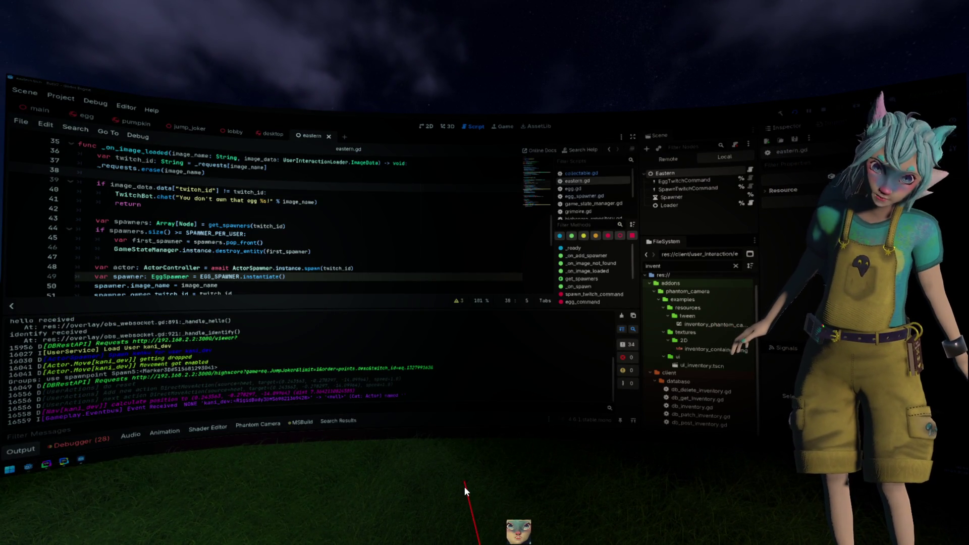
# - Select the _requests variable in eastern.gd while the rebuilt game runs to the line 39 break
pyautogui.doubleClick(118, 167)
pyautogui.scroll(3, 186, 231)
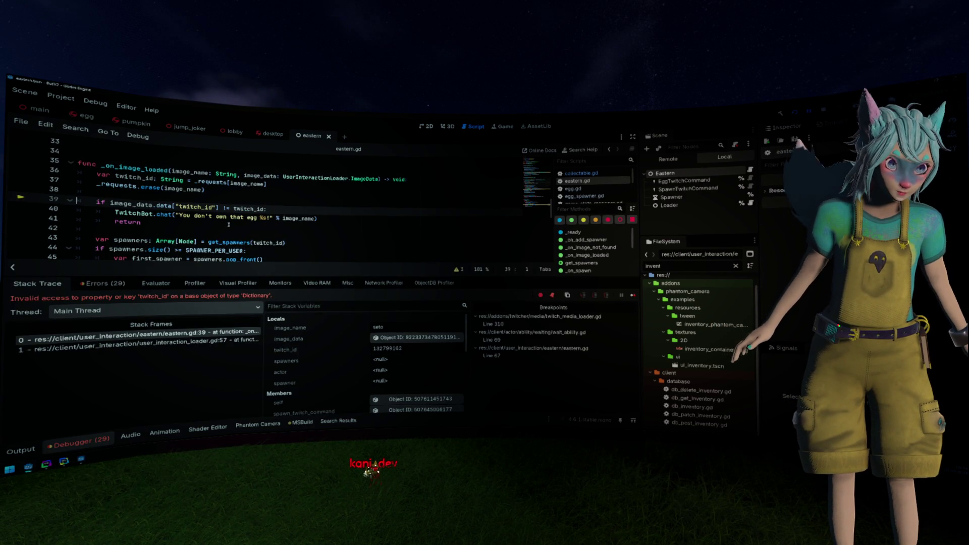
# - Check the image_name and data values, show image_data's members in the Inspector, then go to WebStorm's +server.ts
pyautogui.moveTo(181, 187)
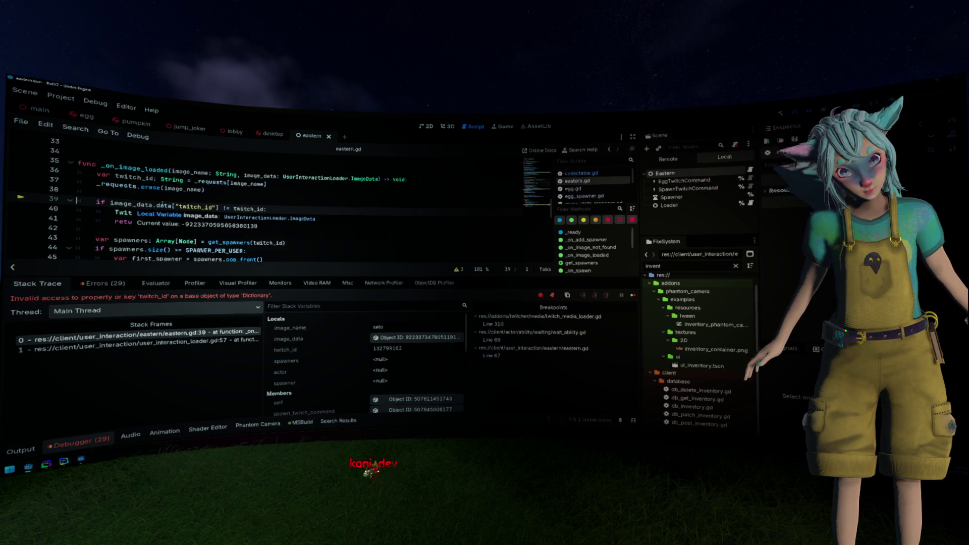
pyautogui.moveTo(163, 204)
pyautogui.click(408, 338)
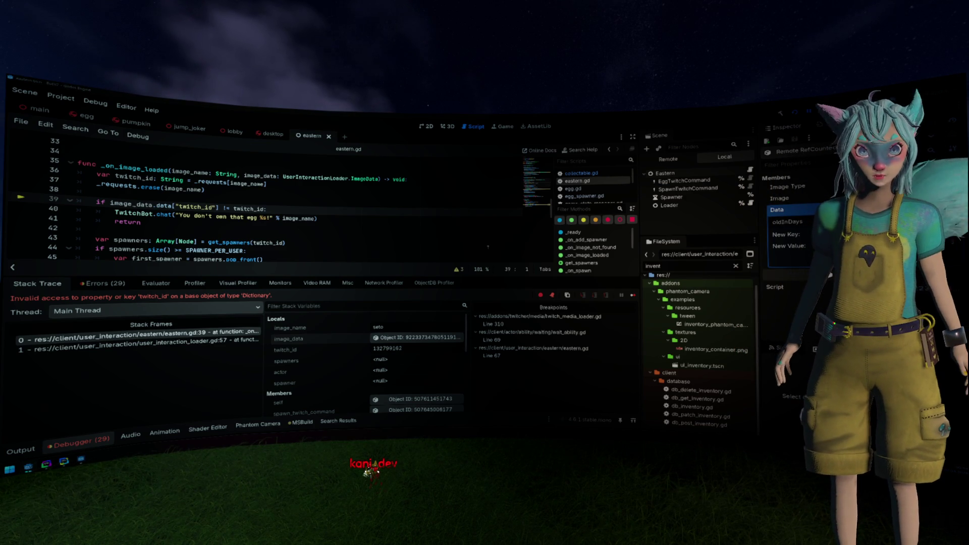
pyautogui.hotkey('alt', 'Tab')
pyautogui.click(422, 233)
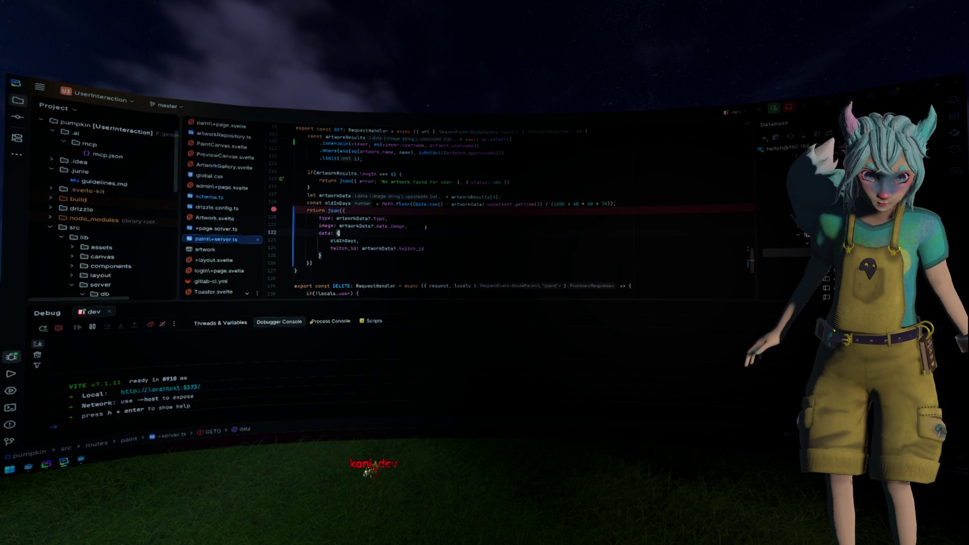
# - Review the artwork query, then the server process output, threads/variables view and debugger console
pyautogui.hotkey('ctrl', 'w')
pyautogui.hotkey('ctrl', 'w')
pyautogui.hotkey('ctrl', 'w')
pyautogui.press('Left')
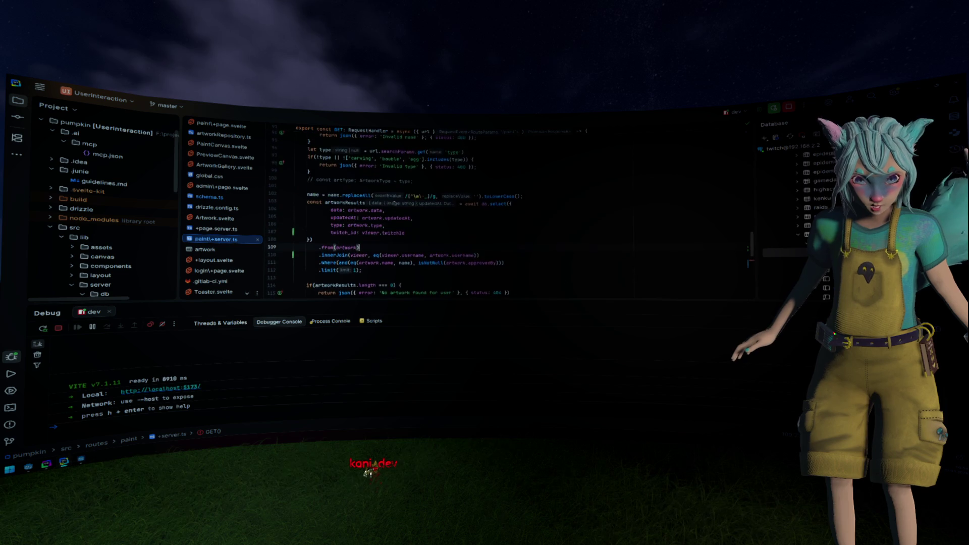
pyautogui.scroll(2, 440, 231)
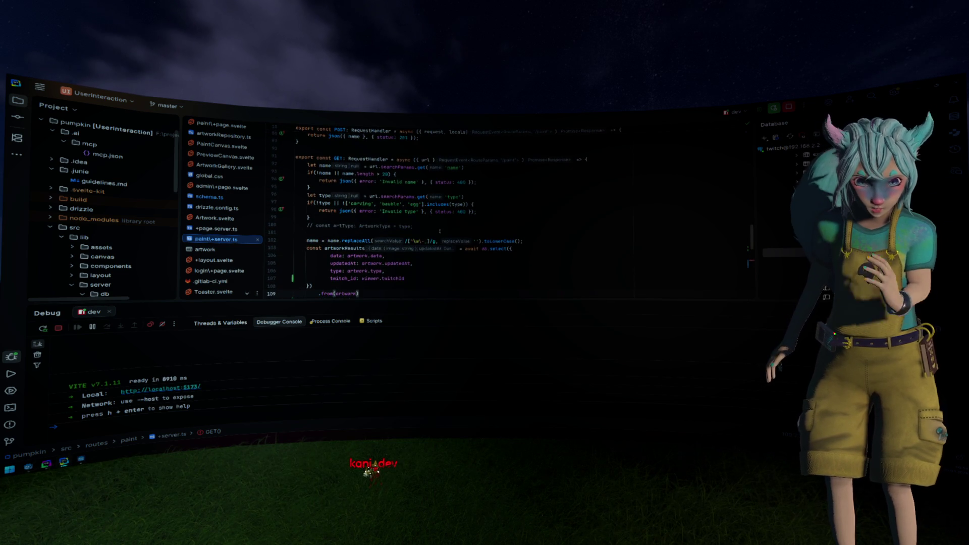
pyautogui.scroll(-3, 440, 231)
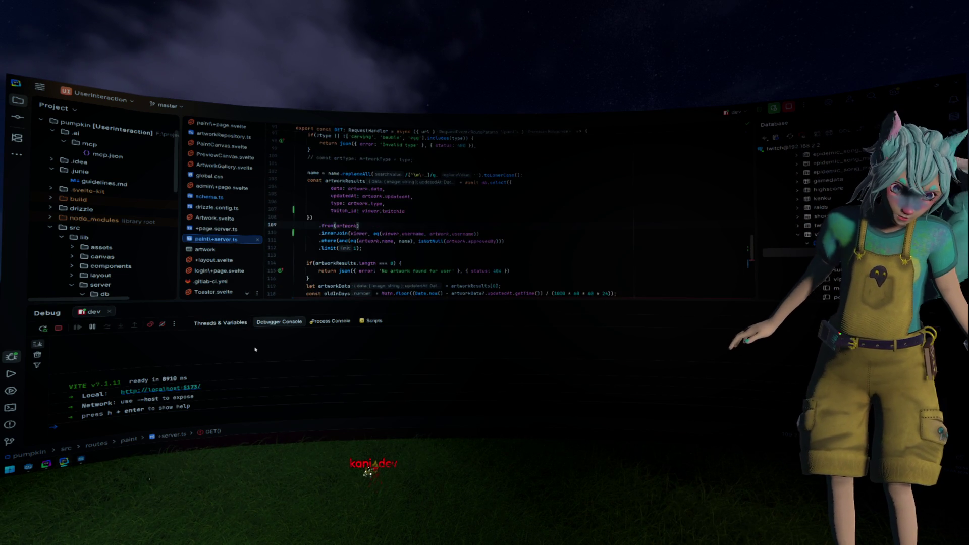
pyautogui.click(343, 322)
pyautogui.scroll(2, 308, 368)
pyautogui.scroll(-2, 307, 368)
pyautogui.click(279, 322)
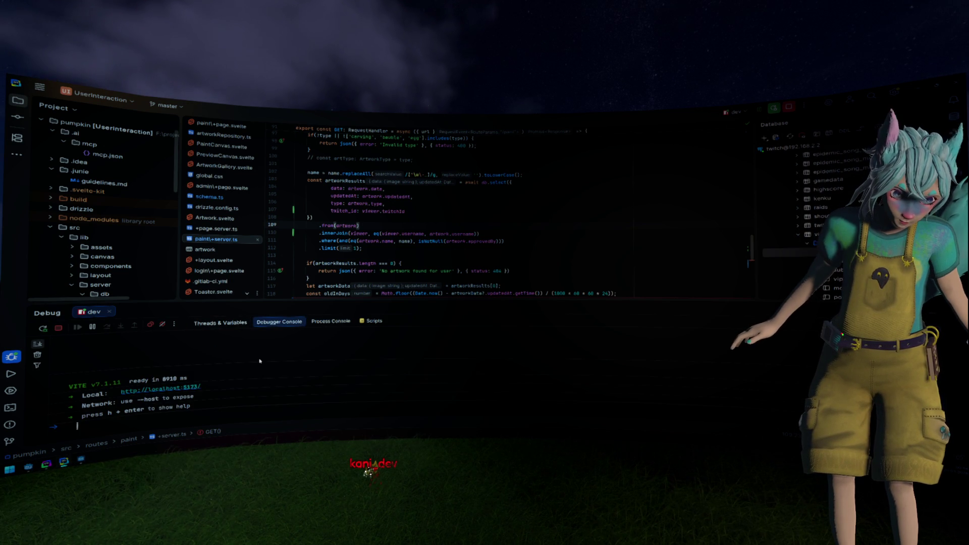
pyautogui.click(220, 323)
pyautogui.click(264, 324)
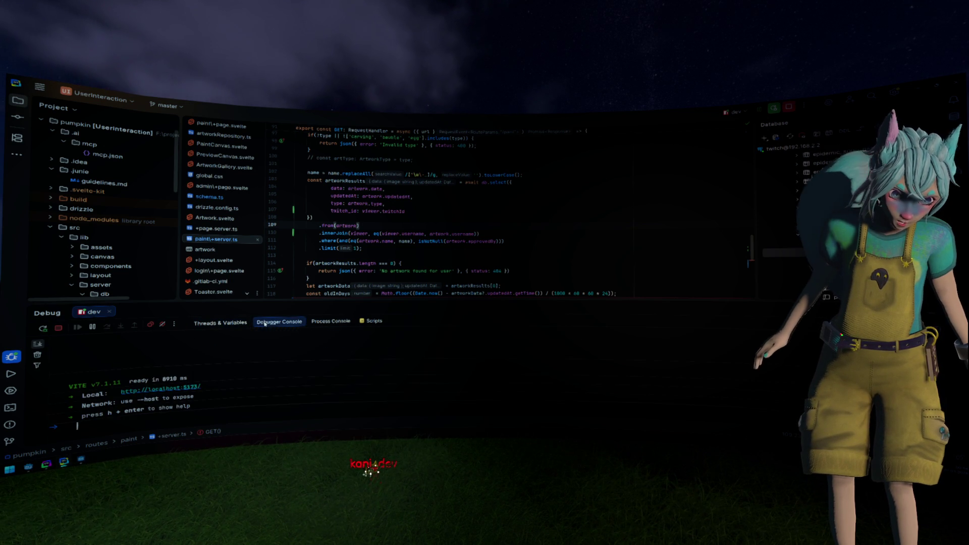
pyautogui.scroll(-2, 300, 260)
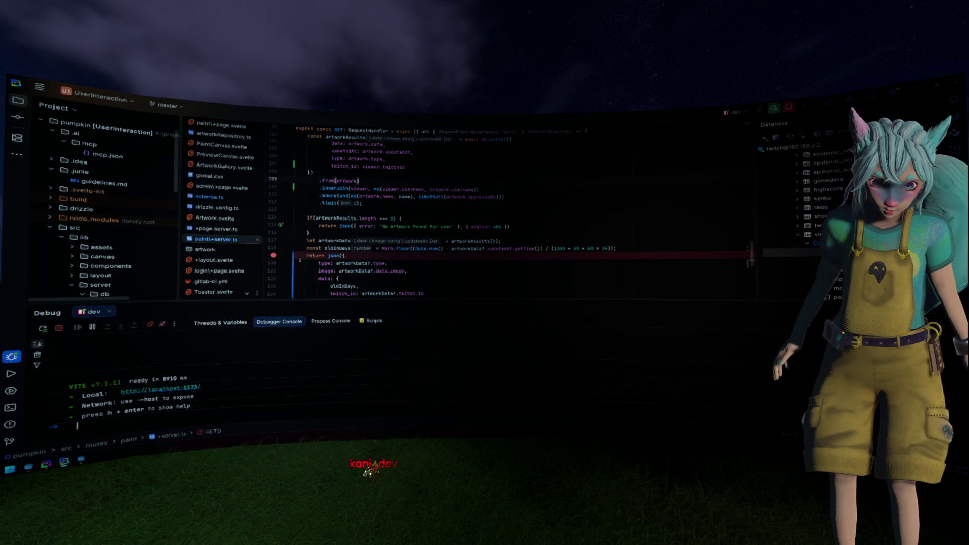
# - Move the breakpoint from the return json line to the invalid-name check on line 93, then return to eastern.gd
pyautogui.click(275, 256)
pyautogui.scroll(5, 375, 251)
pyautogui.click(334, 158)
pyautogui.click(274, 171)
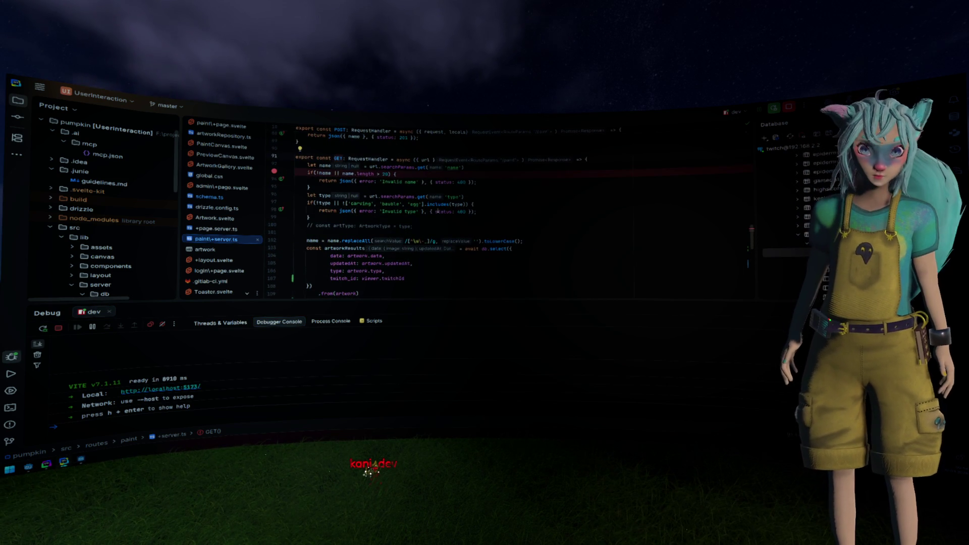
pyautogui.click(96, 229)
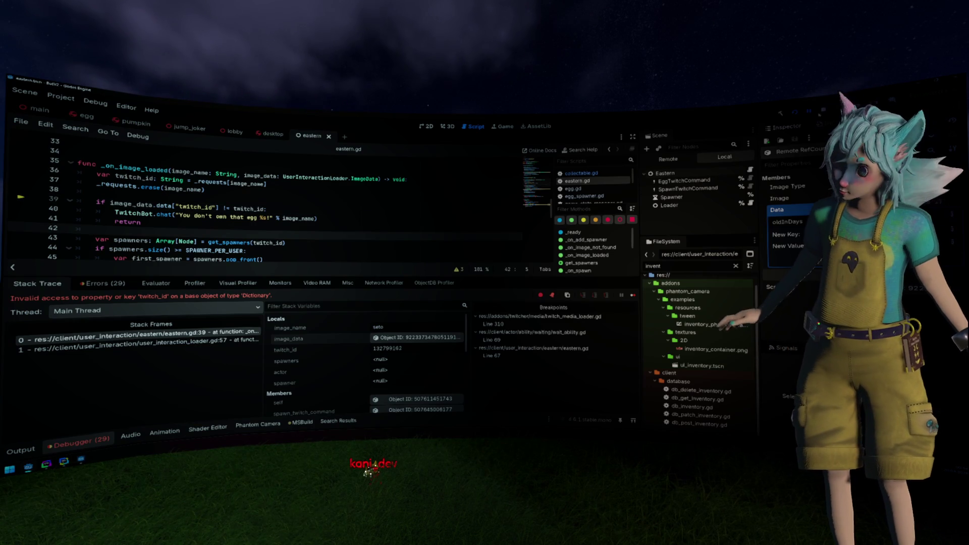
# - Resume the paused game and review the _on_image_loaded function in eastern.gd
pyautogui.press('F12')
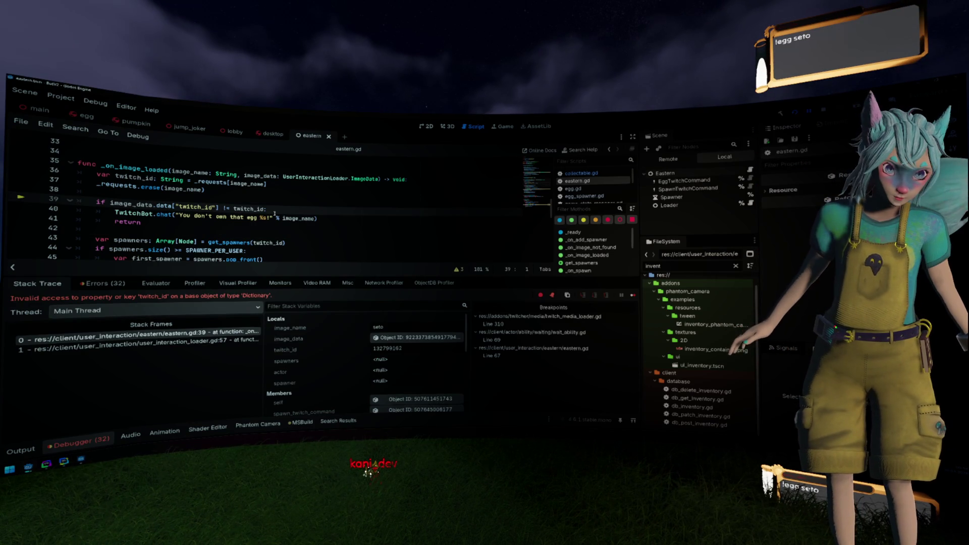
pyautogui.doubleClick(146, 169)
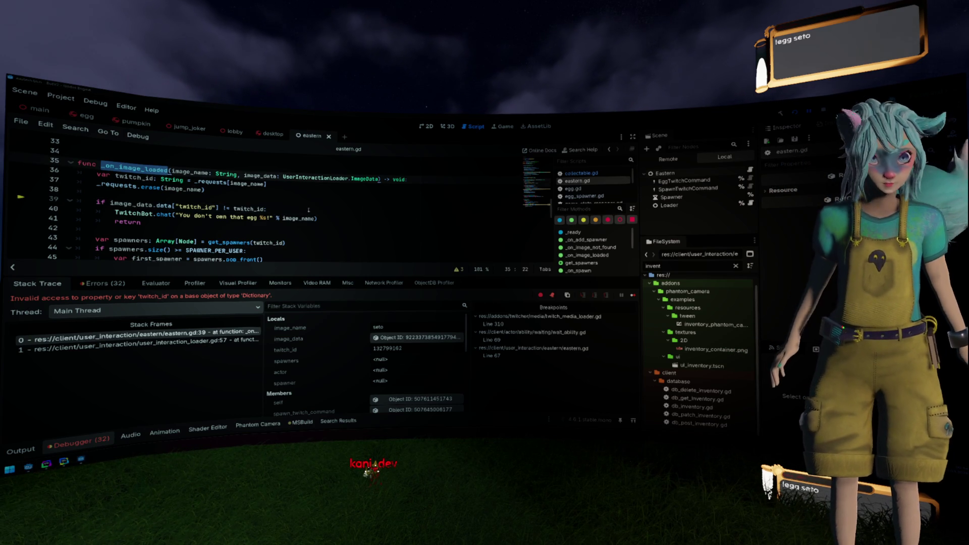
pyautogui.scroll(10, 309, 210)
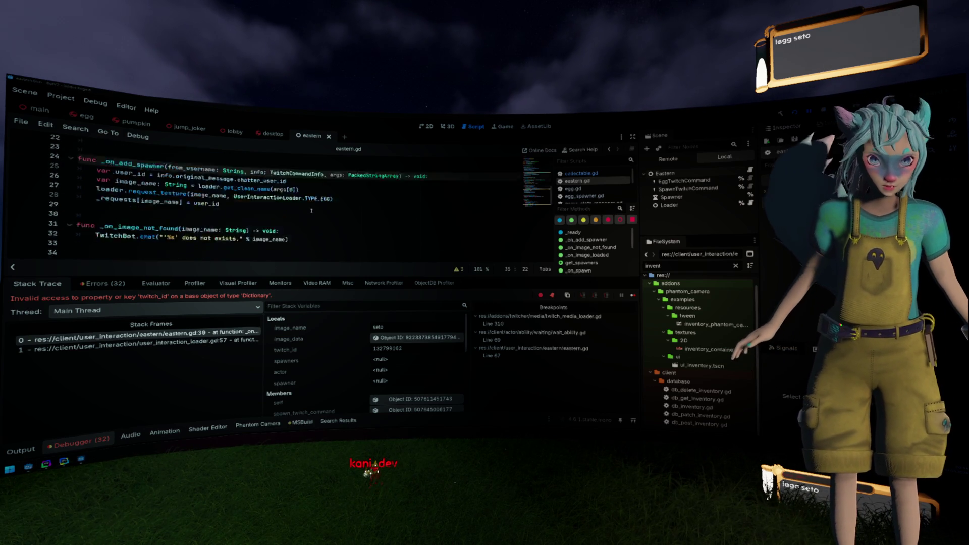
pyautogui.scroll(1, 292, 206)
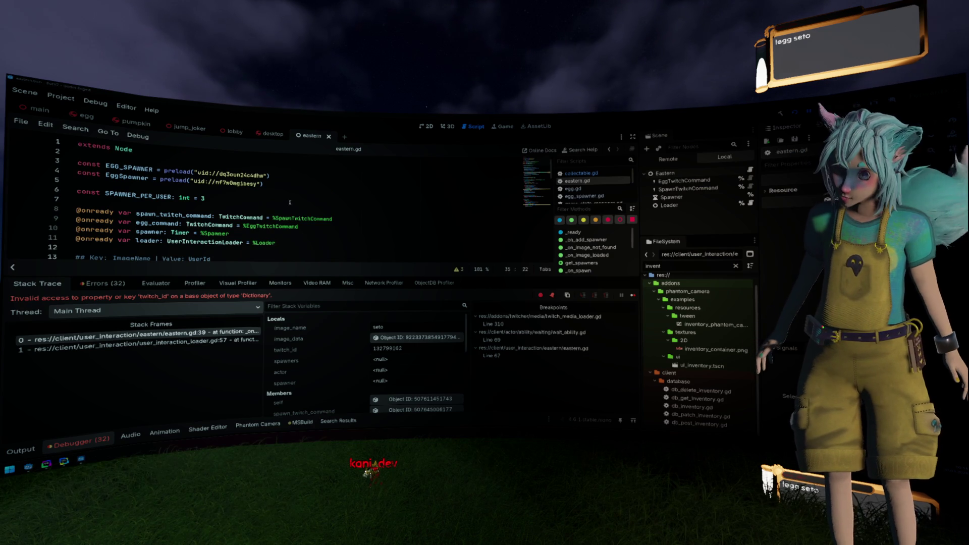
pyautogui.scroll(-3, 290, 202)
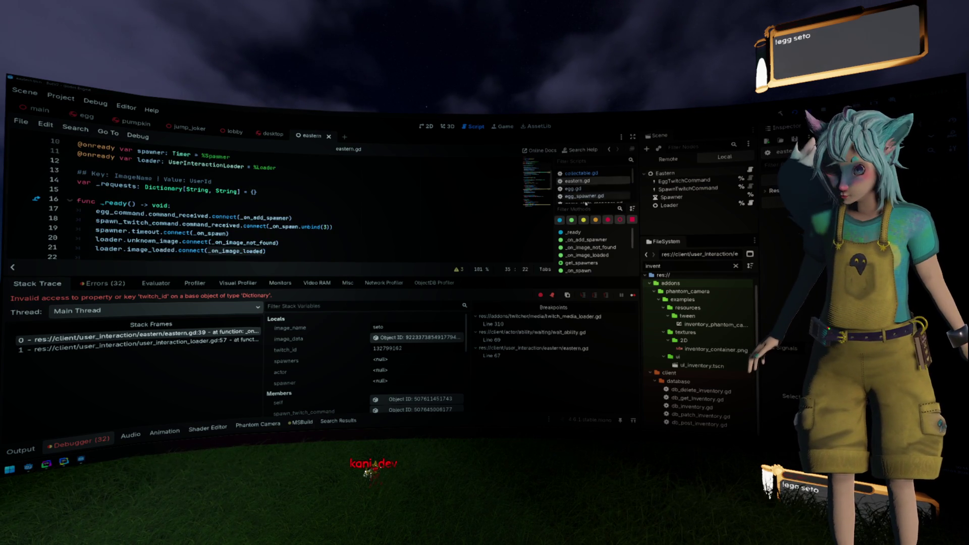
# - Select the Loader node and open its user_interaction_loader.gd script
pyautogui.moveTo(586, 203); pyautogui.dragTo(586, 215)
pyautogui.click(690, 206)
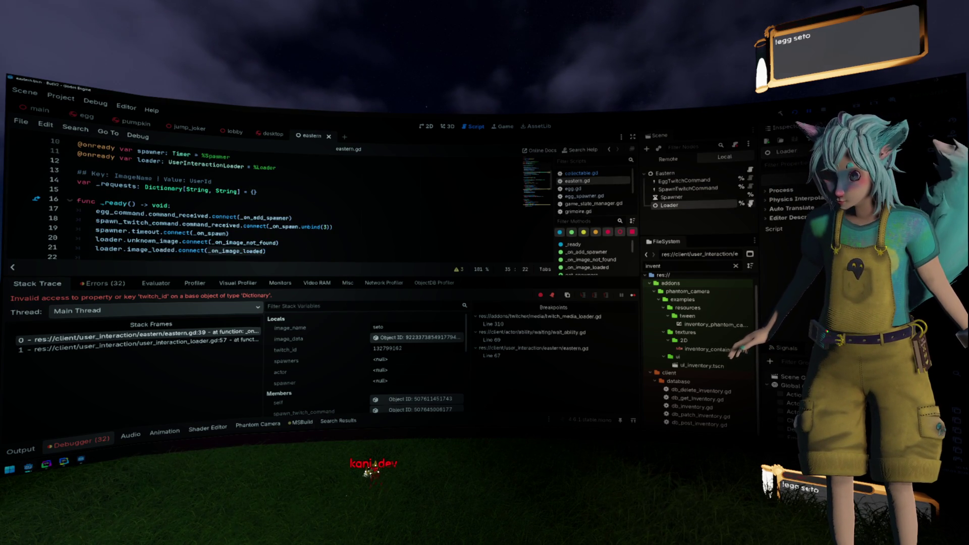
pyautogui.click(751, 203)
pyautogui.scroll(5, 218, 189)
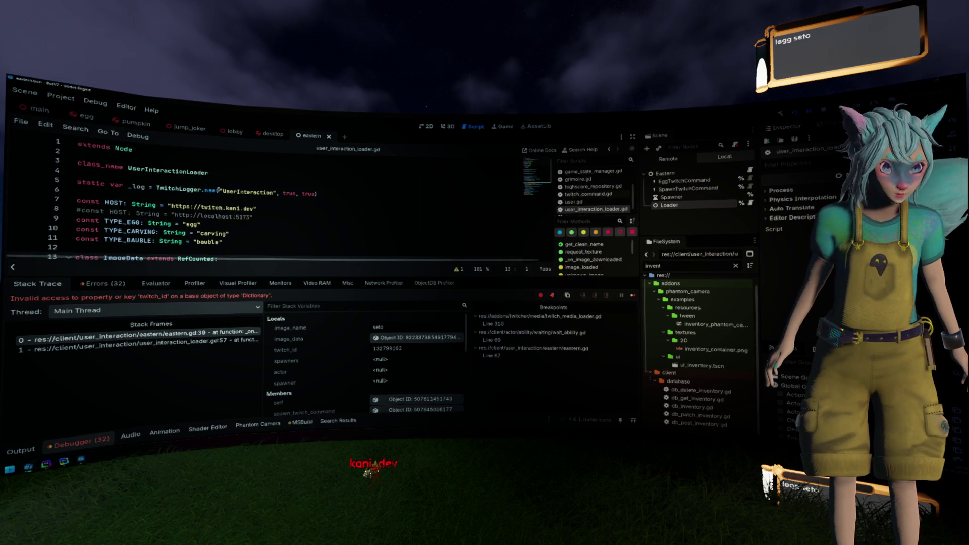
# - Comment out the live HOST, enable the localhost:5173 HOST, relaunch the game, return to WebStorm
pyautogui.moveTo(252, 216)
pyautogui.mouseDown()
pyautogui.moveTo(369, 200)
pyautogui.moveTo(214, 216)
pyautogui.moveTo(76, 201)
pyautogui.mouseUp()
pyautogui.click(76, 201)
pyautogui.write('#')
pyautogui.press('Down')
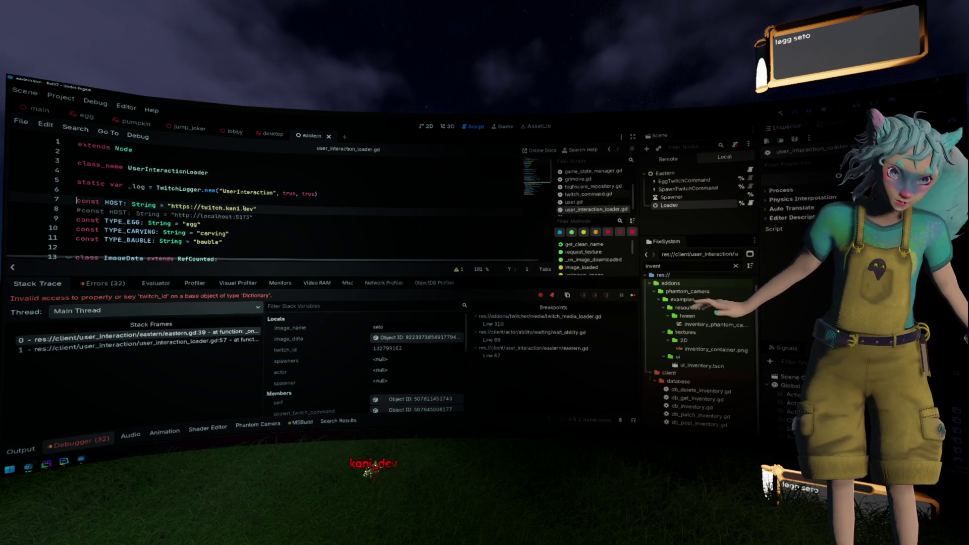
pyautogui.press('BackSpace')
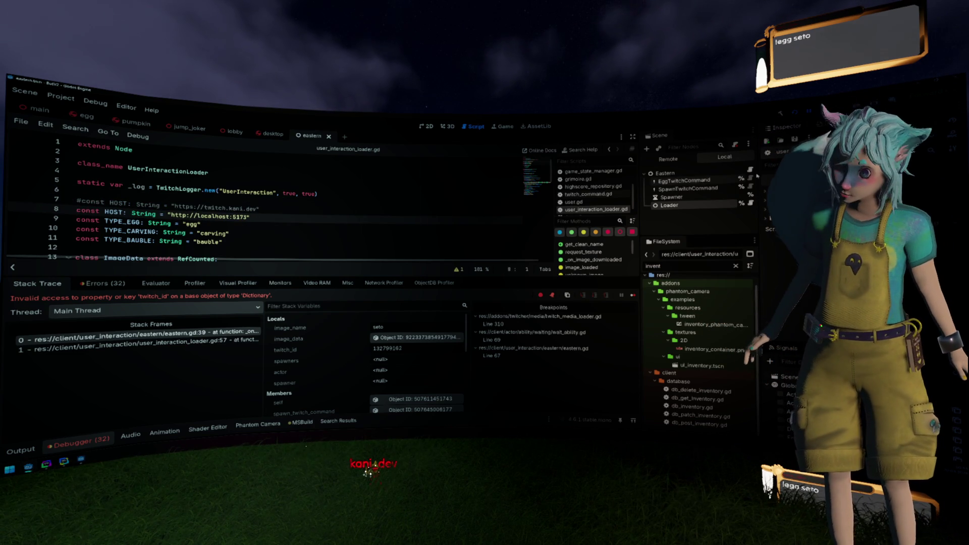
pyautogui.press('F5')
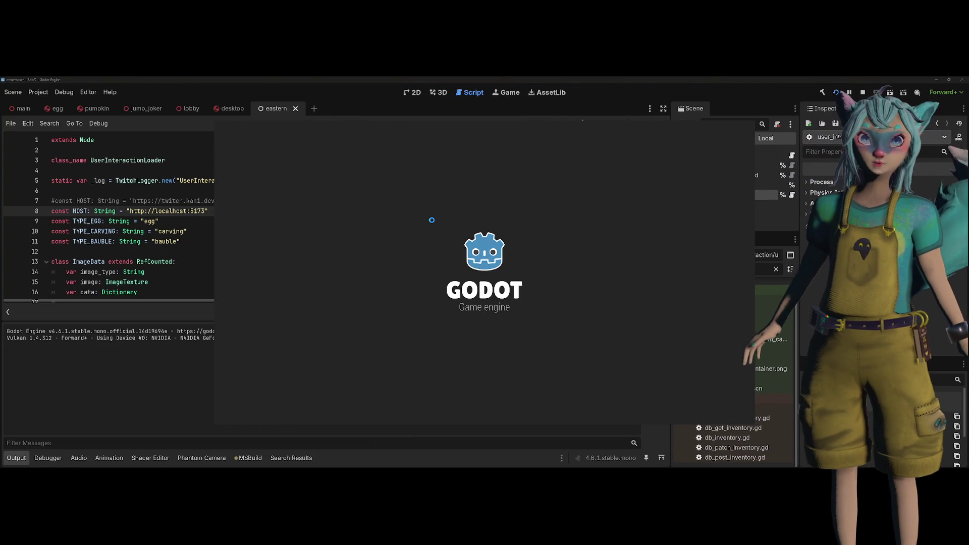
pyautogui.hotkey('alt', 'Tab')
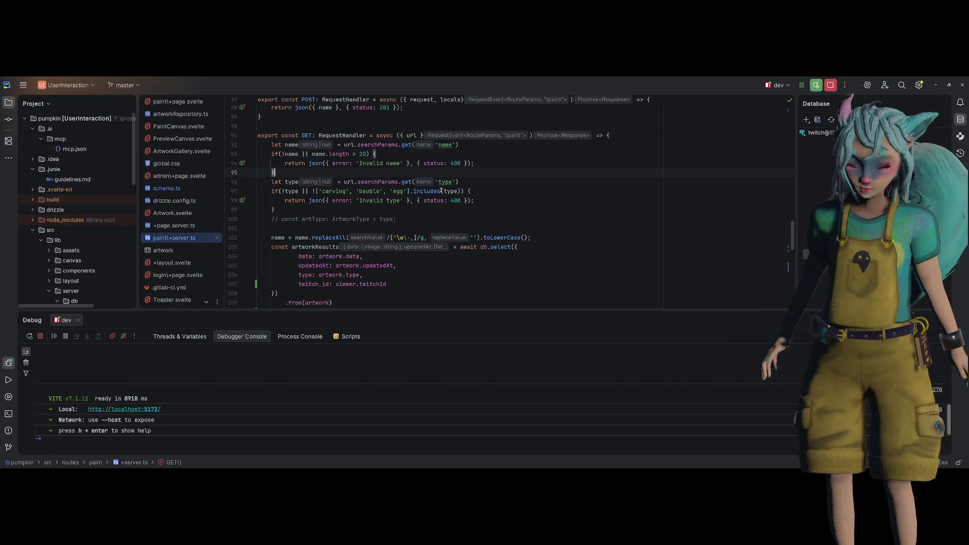
# - Review the name and type validation in the paint route's GET handler in +server.ts
pyautogui.moveTo(443, 191)
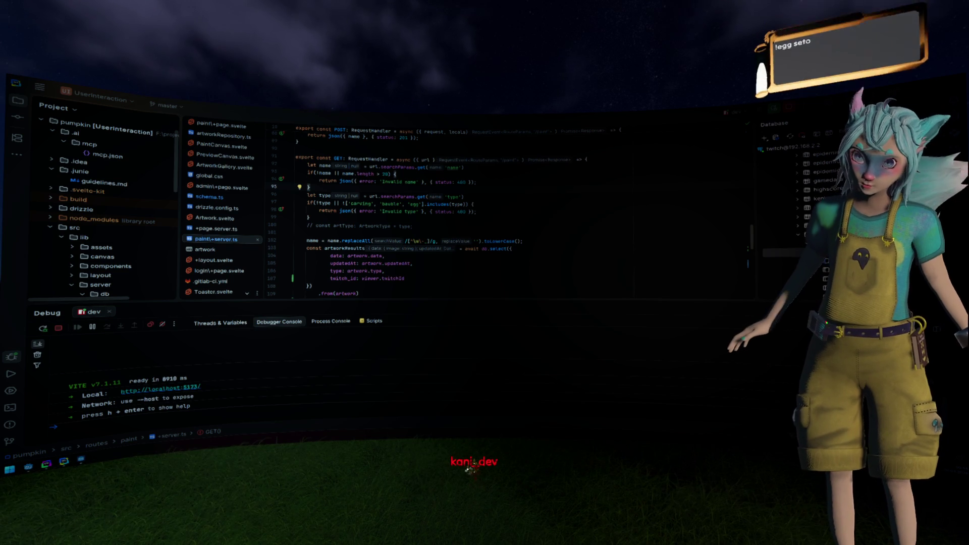
pyautogui.click(453, 212)
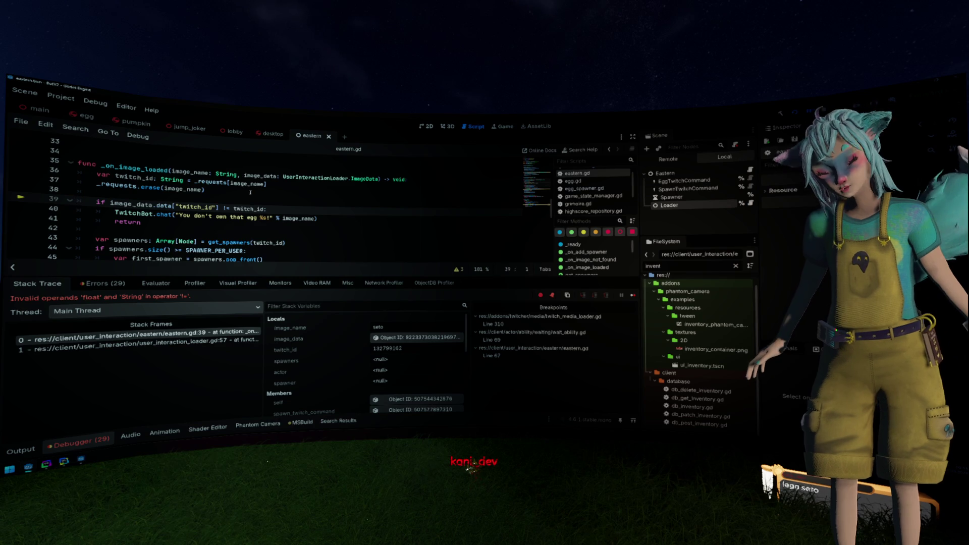
# - Change line 39 of eastern.gd to compare against float(twitch_id), save, and resume the game
pyautogui.moveTo(246, 209)
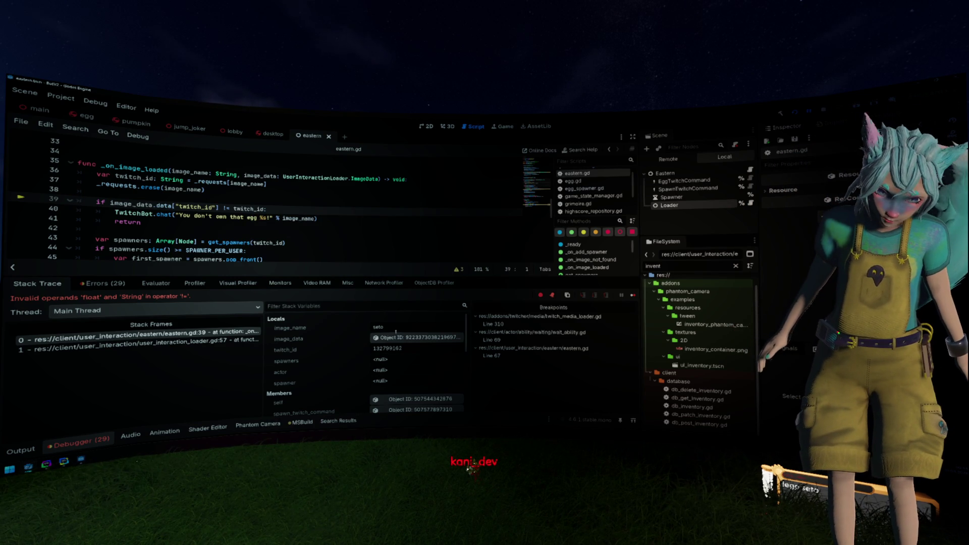
pyautogui.doubleClick(247, 208)
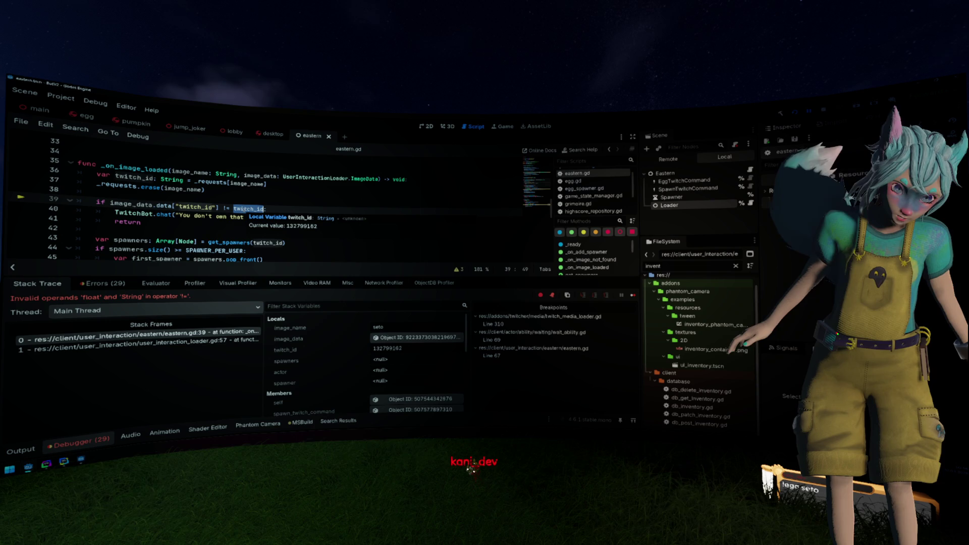
pyautogui.press('Left')
pyautogui.moveTo(294, 219)
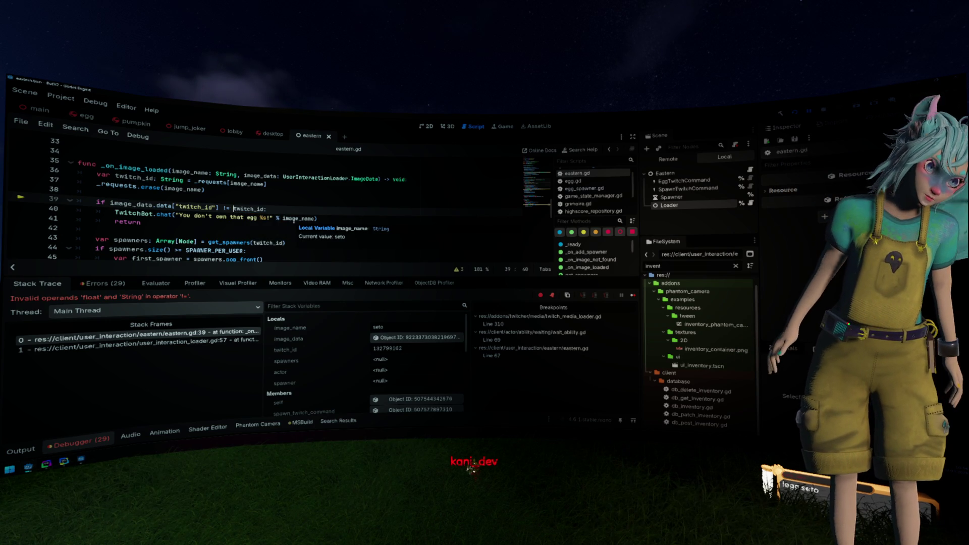
pyautogui.write('float')
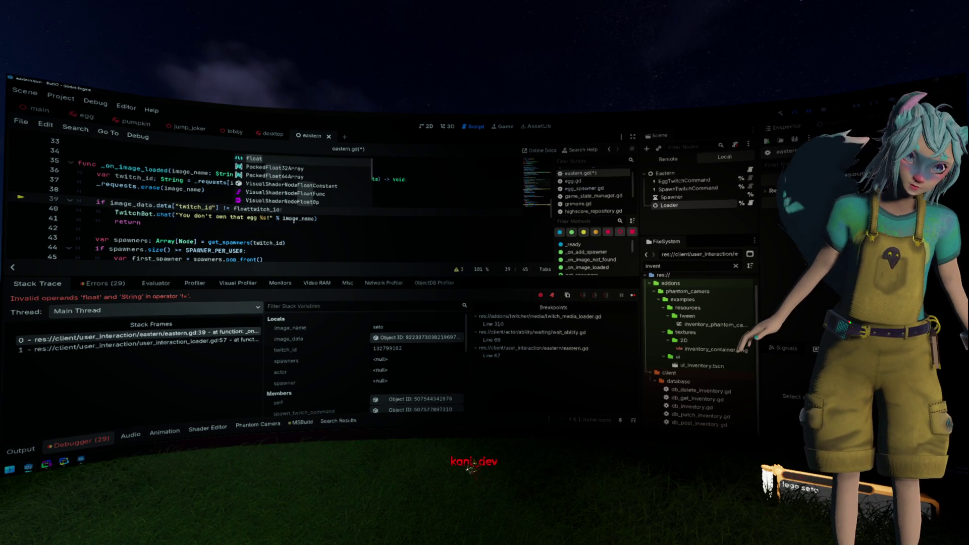
pyautogui.write('(')
pyautogui.hotkey('ctrl', 'Right')
pyautogui.write(')')
pyautogui.press('Up')
pyautogui.hotkey('ctrl', 's')
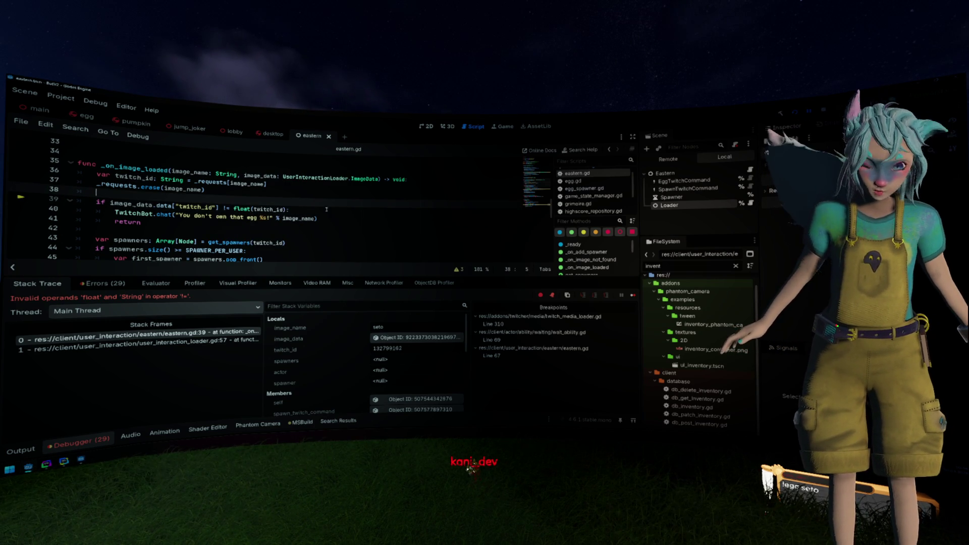
pyautogui.press('F12')
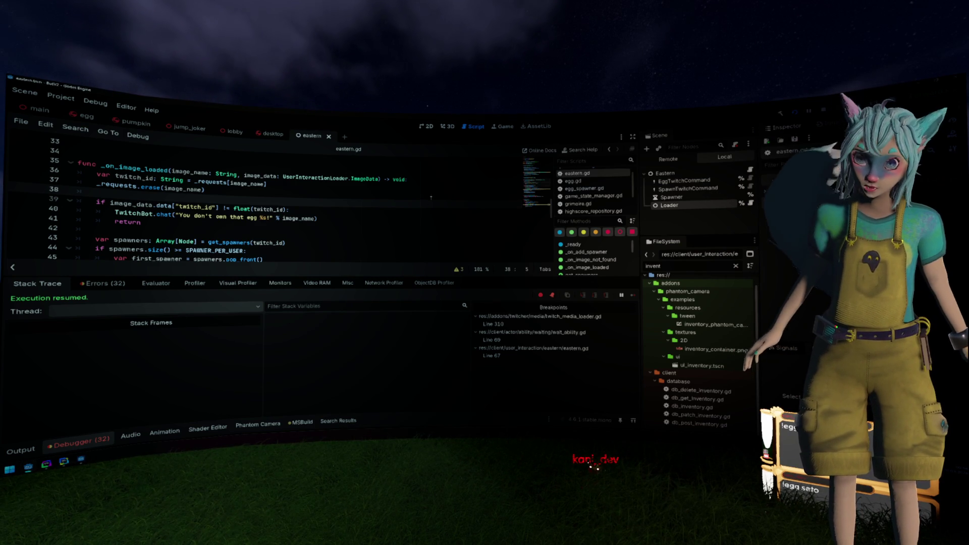
# - Remove the breakpoint on line 67 of _on_spawn and resume the game
pyautogui.click(26, 448)
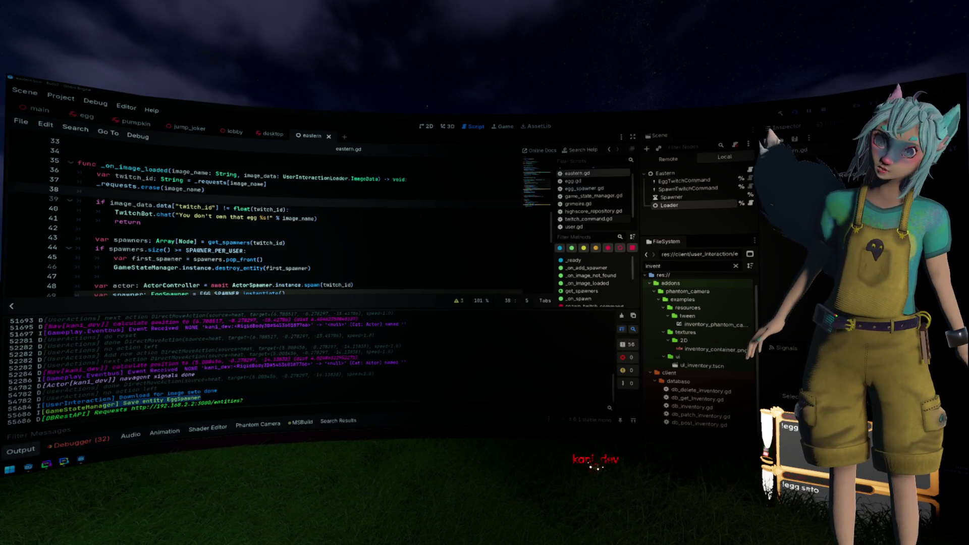
pyautogui.click(209, 207)
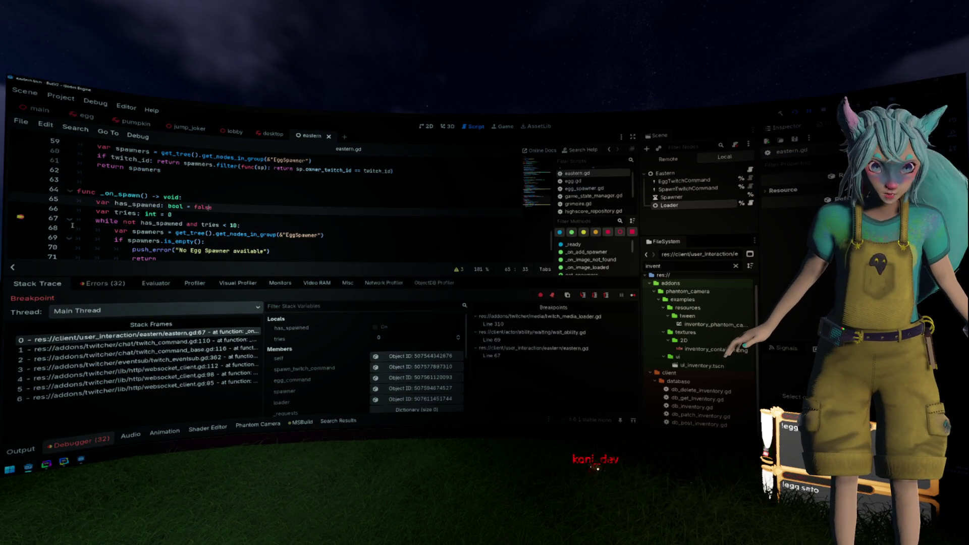
pyautogui.click(21, 215)
pyautogui.press('F12')
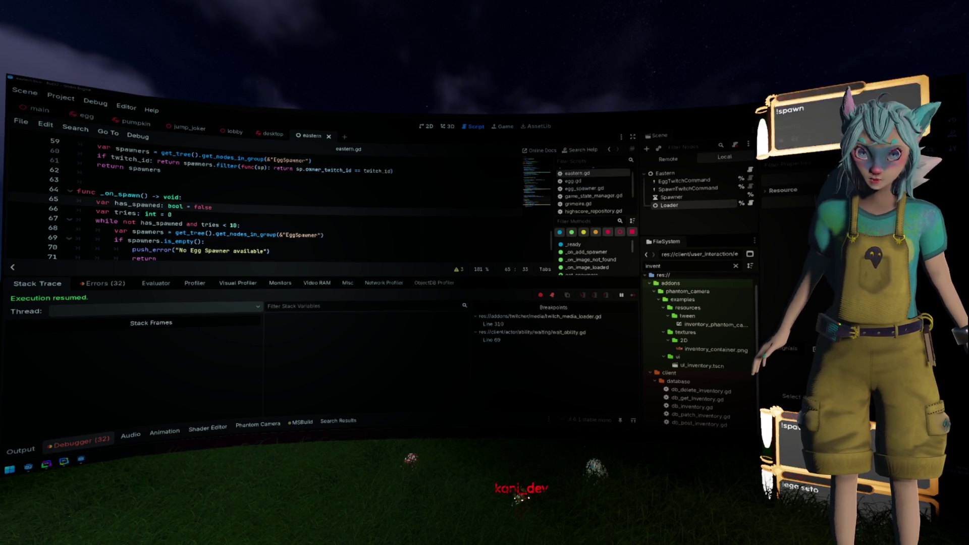
# - Show the running game view with 3D object picking enabled
pyautogui.click(447, 127)
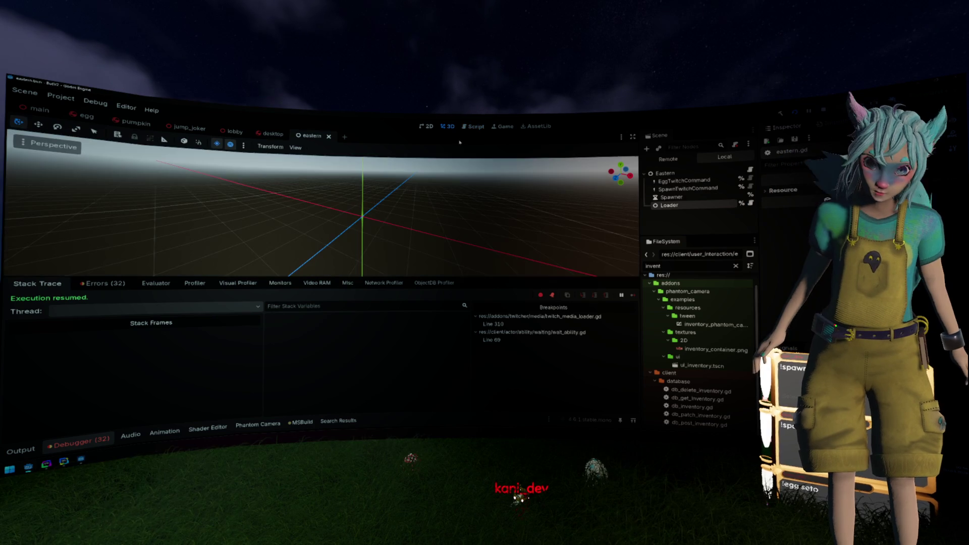
pyautogui.click(506, 127)
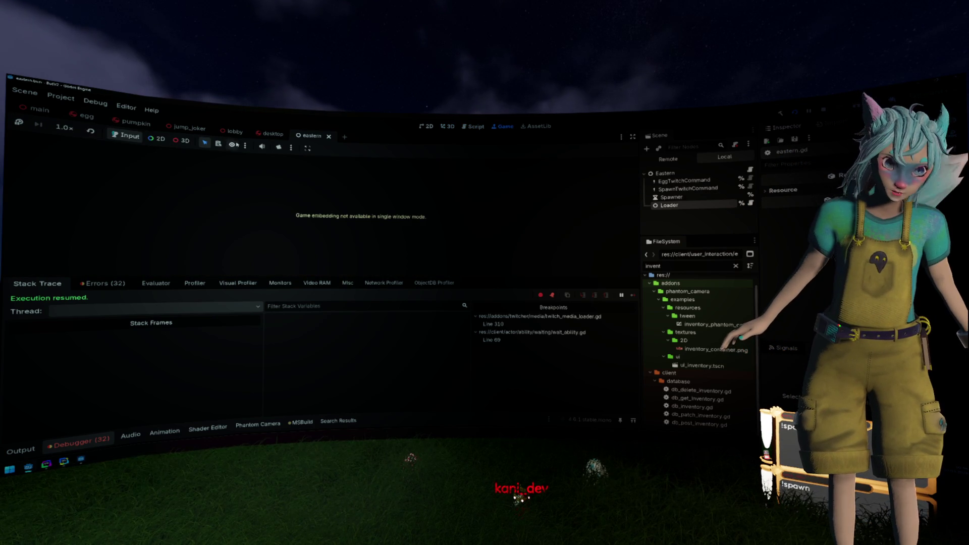
pyautogui.click(184, 141)
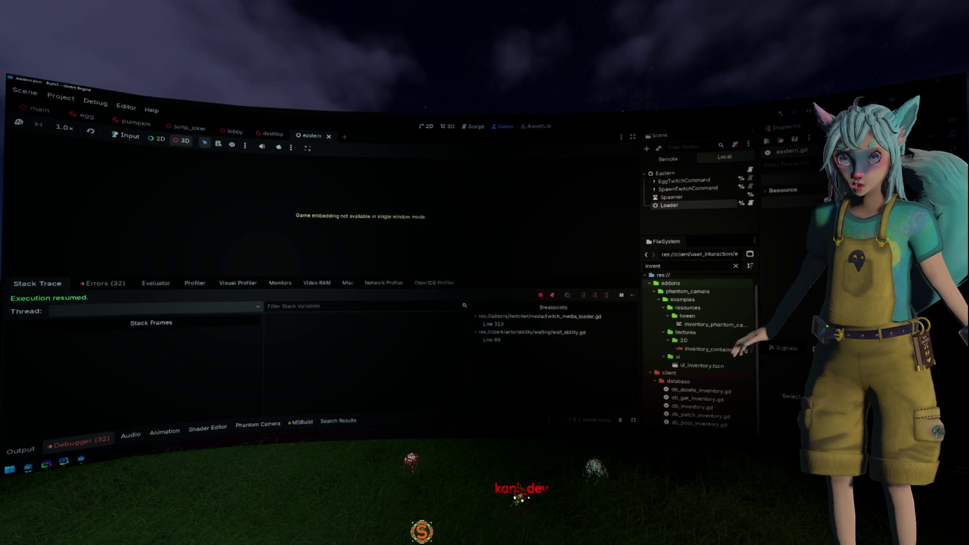
# - Select the spawned egg in the running game, then return to the 3D editor with Output shown
pyautogui.click(619, 482)
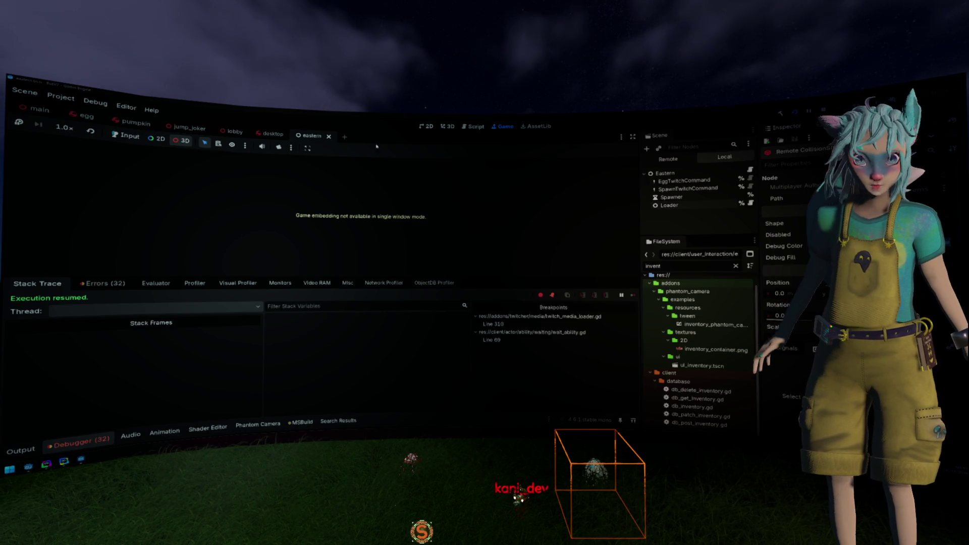
pyautogui.click(450, 127)
pyautogui.click(503, 126)
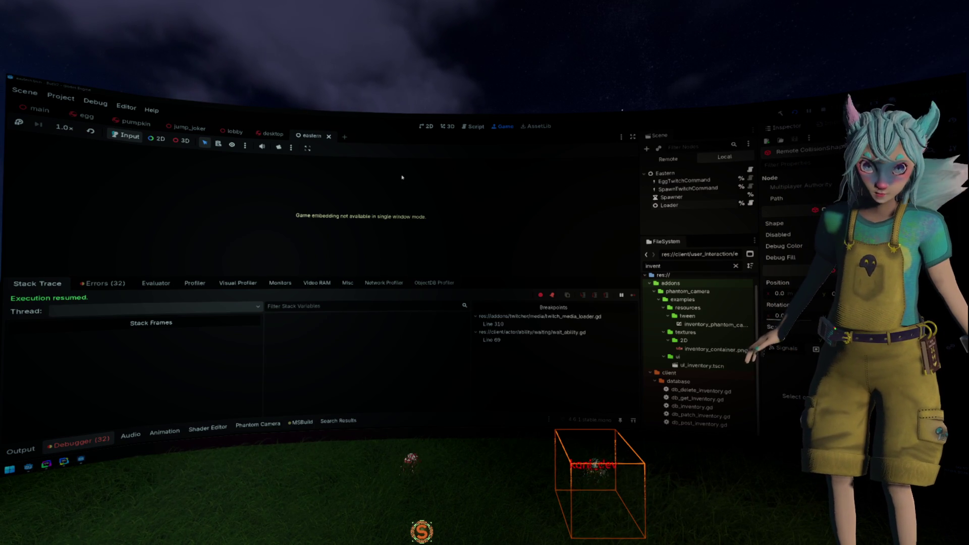
pyautogui.click(451, 128)
pyautogui.click(29, 448)
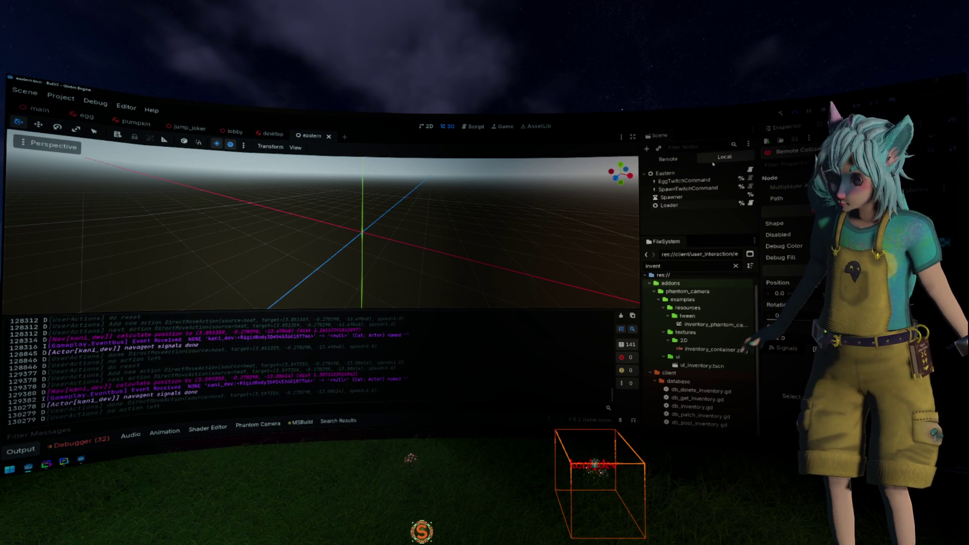
# - Open the egg scene and its CollectionArea's collectable.gd script
pyautogui.click(76, 120)
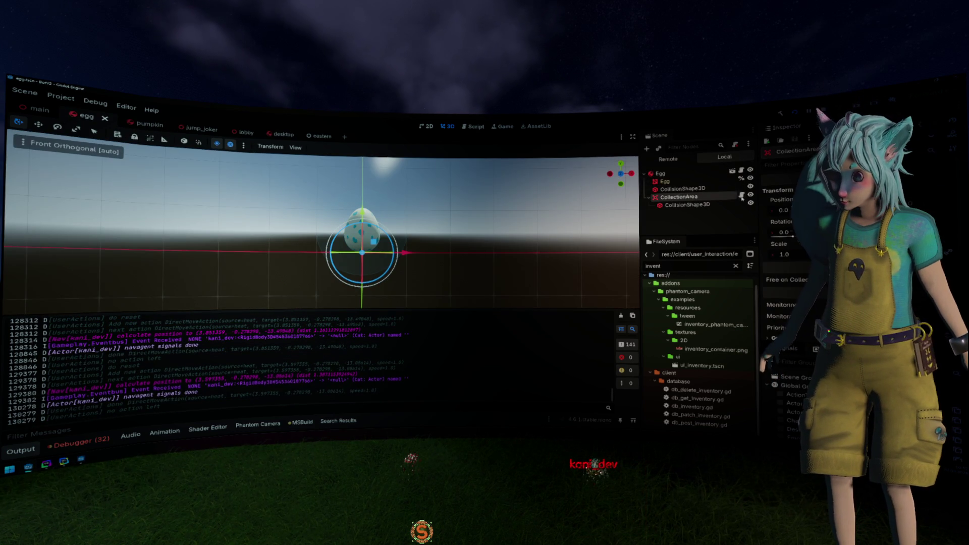
pyautogui.click(742, 196)
pyautogui.scroll(5, 289, 217)
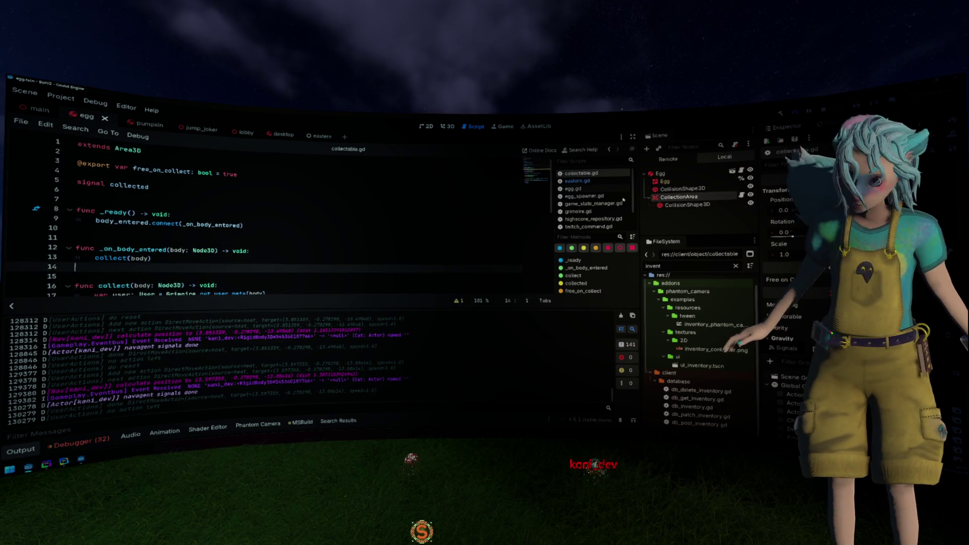
pyautogui.scroll(-6, 807, 246)
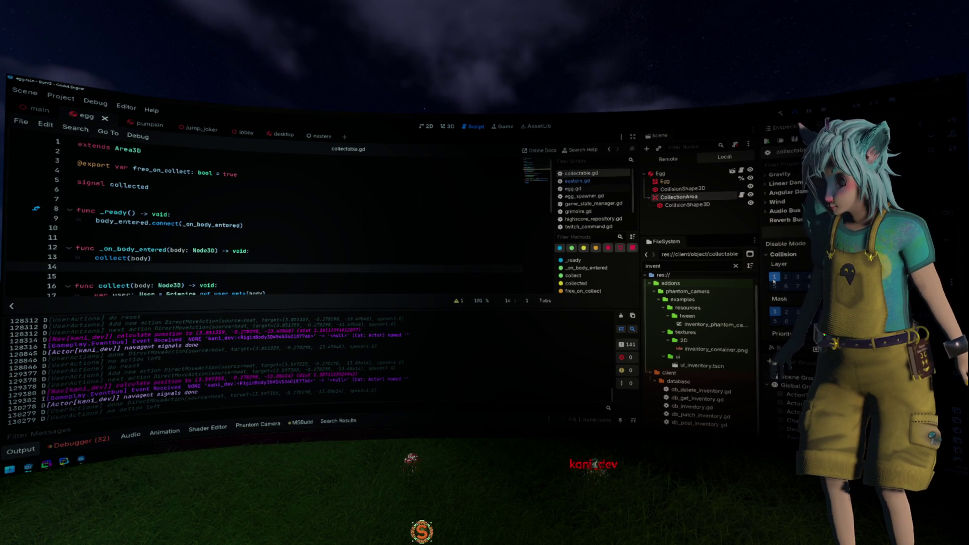
# - Set CollectionArea's collision mask to layer 2 only, remove it from layer 1, and save
pyautogui.click(679, 197)
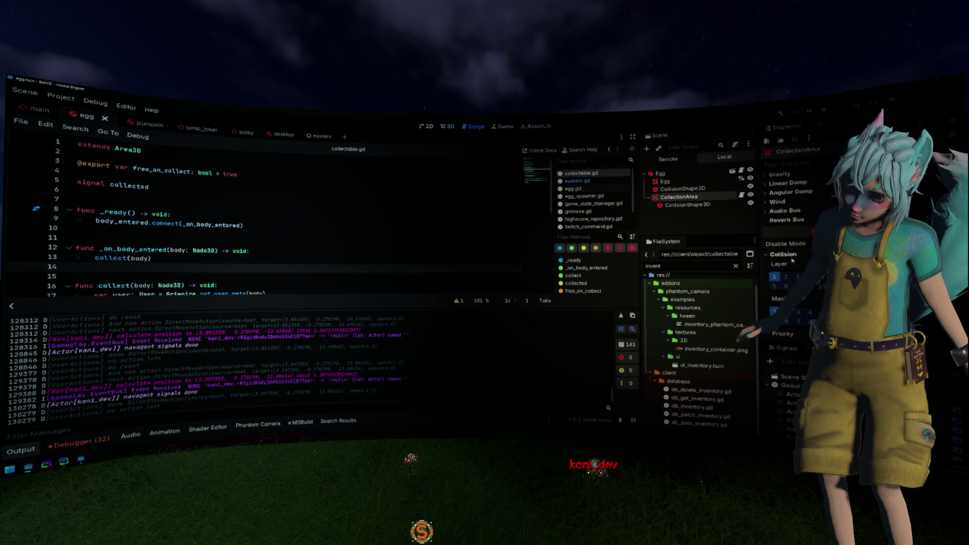
pyautogui.scroll(-1, 792, 260)
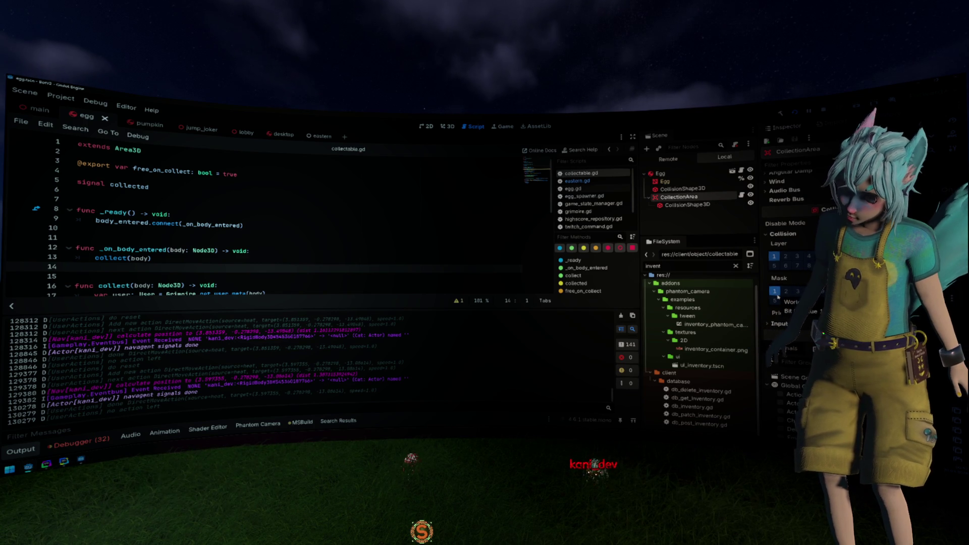
pyautogui.click(777, 295)
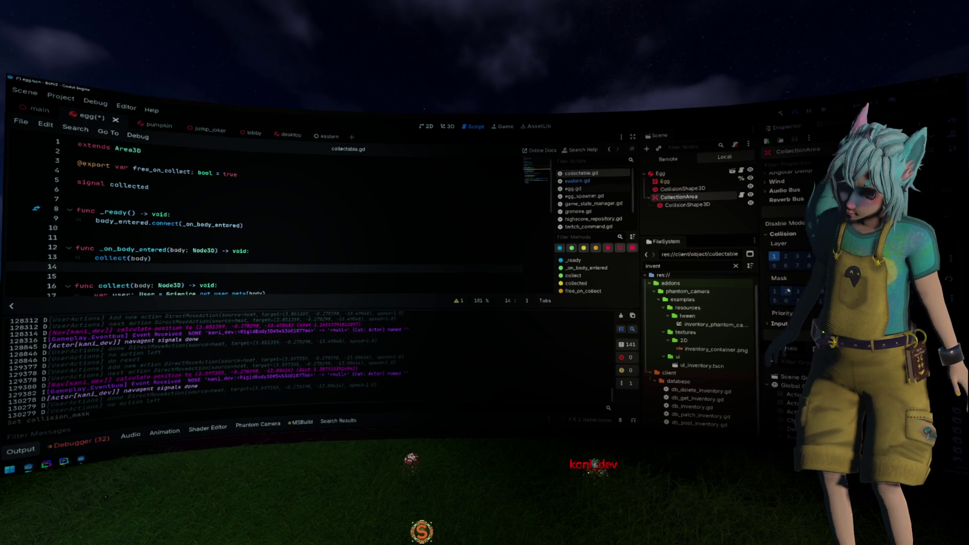
pyautogui.click(787, 292)
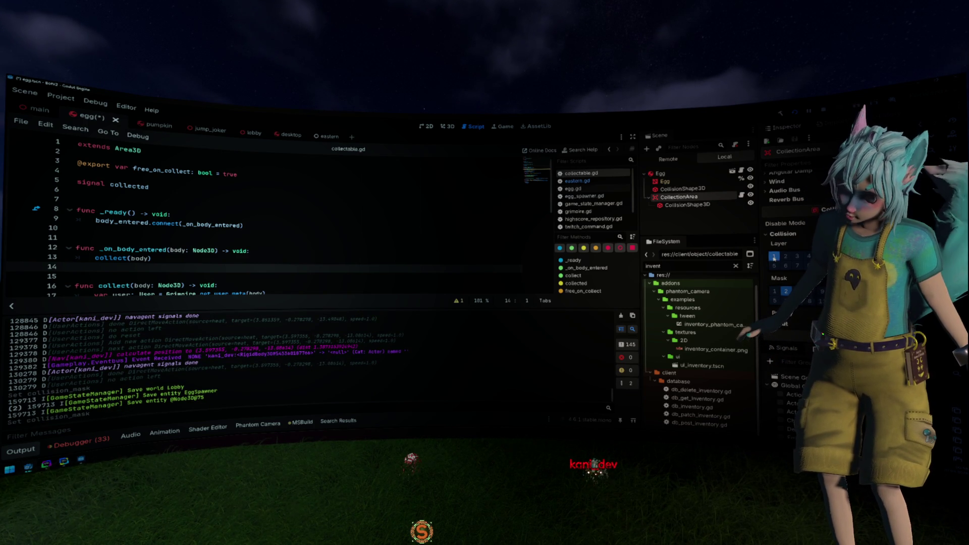
pyautogui.click(774, 258)
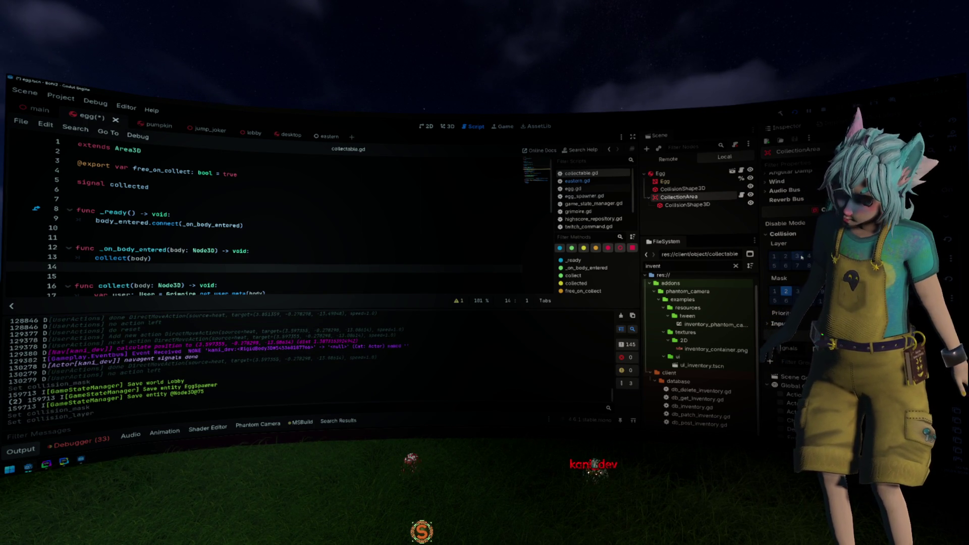
pyautogui.click(418, 217)
pyautogui.hotkey('ctrl', 's')
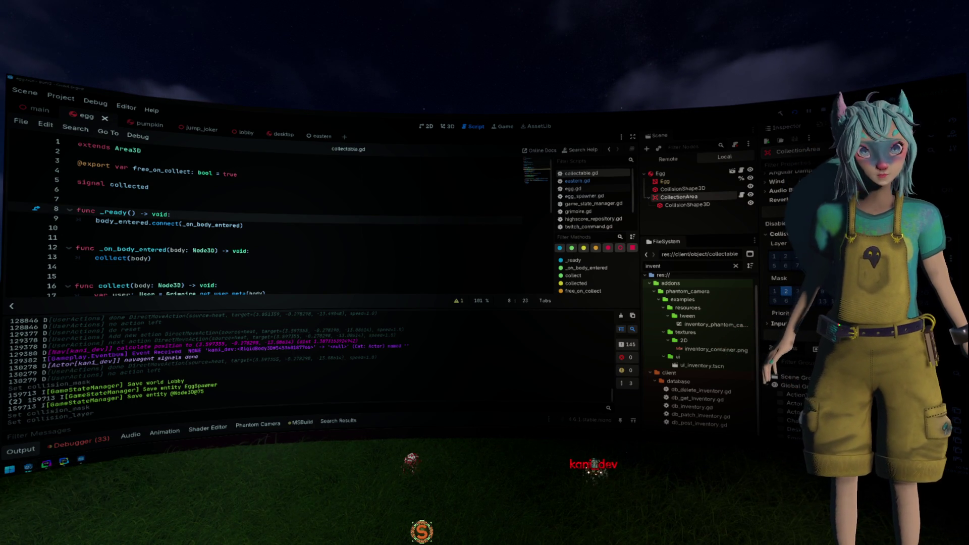
# - Walk the player character right and left across the grass, then show the Debugger panel
pyautogui.click(757, 502)
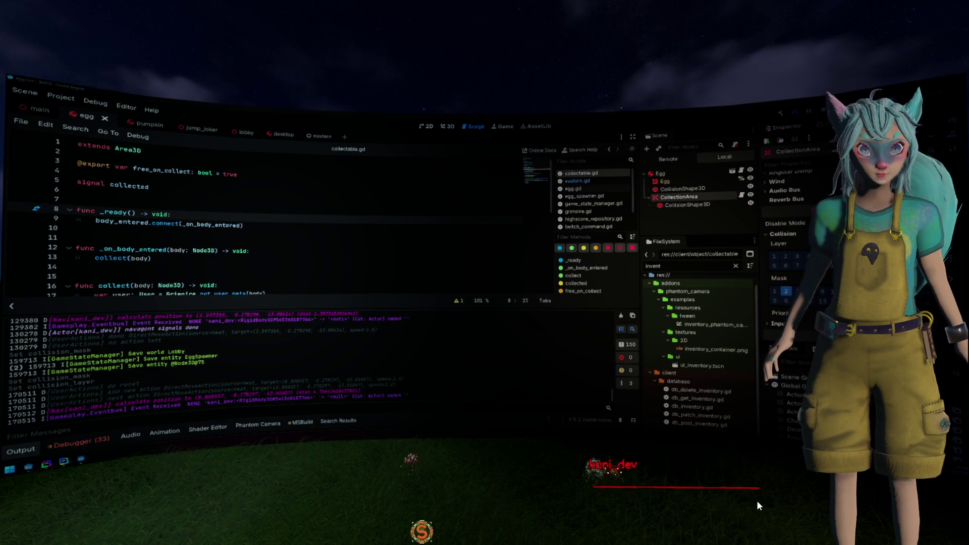
pyautogui.click(800, 493)
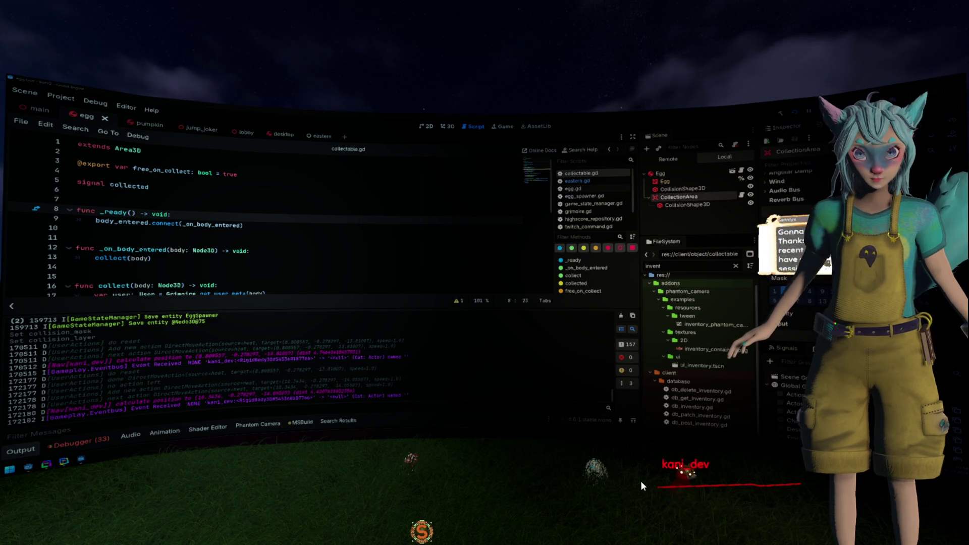
pyautogui.click(594, 475)
pyautogui.click(582, 492)
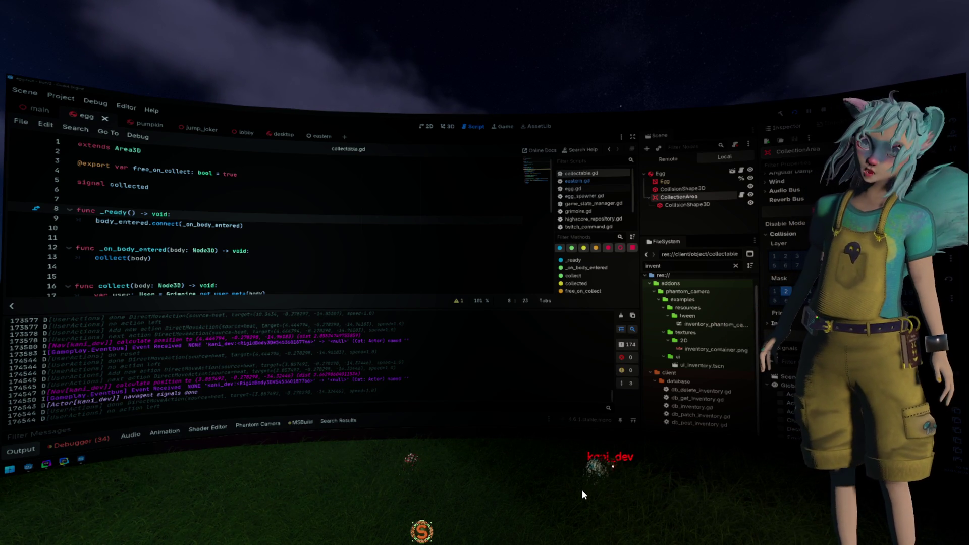
pyautogui.click(560, 516)
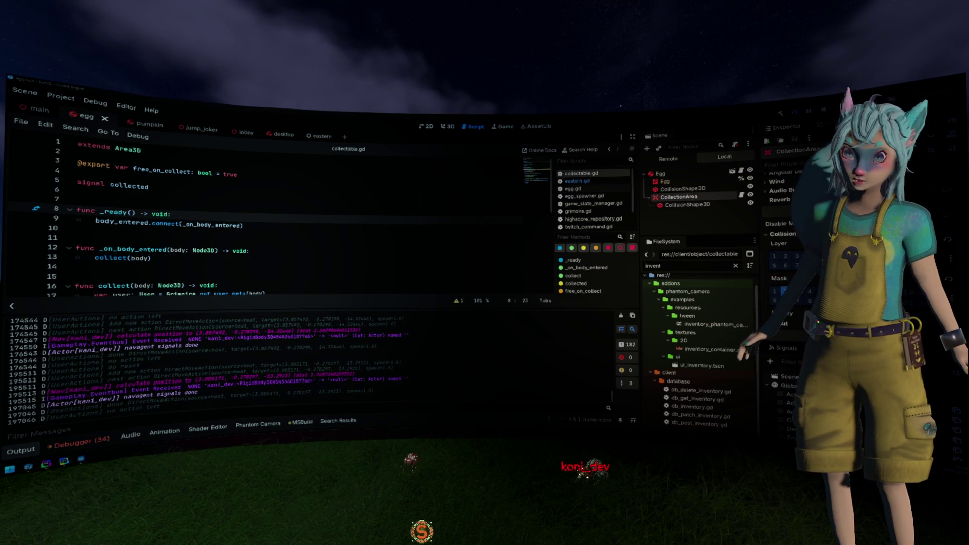
pyautogui.click(80, 444)
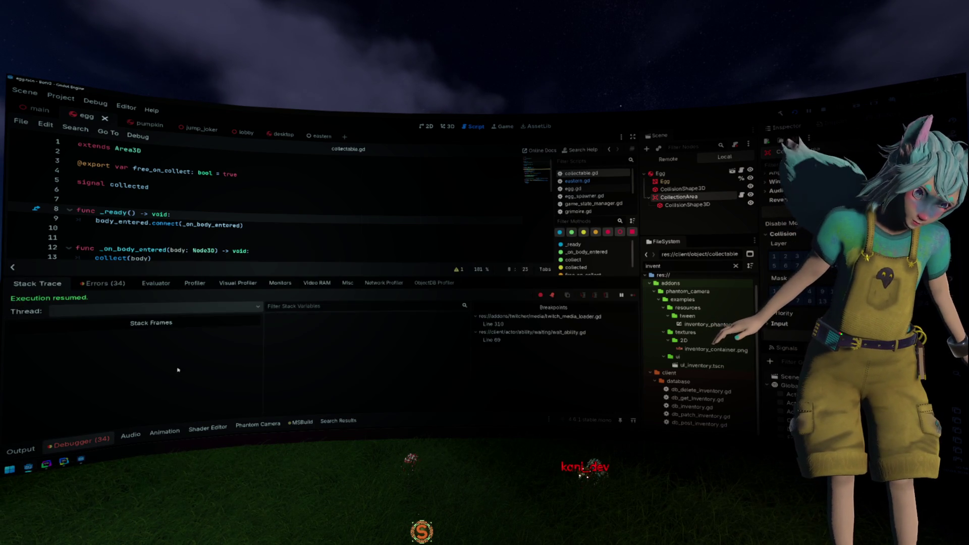
# - Review the list of errors in the Debugger's Errors tab
pyautogui.click(103, 284)
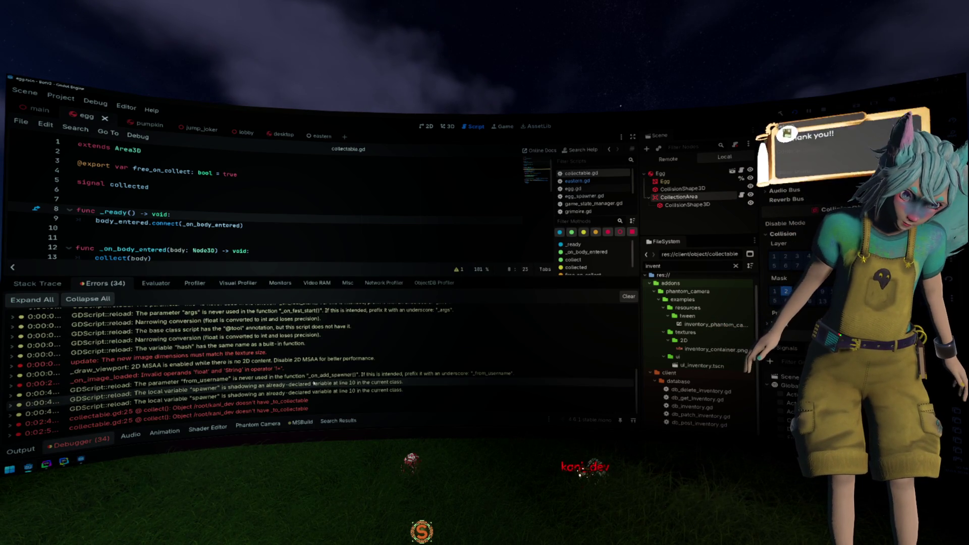
pyautogui.moveTo(290, 410)
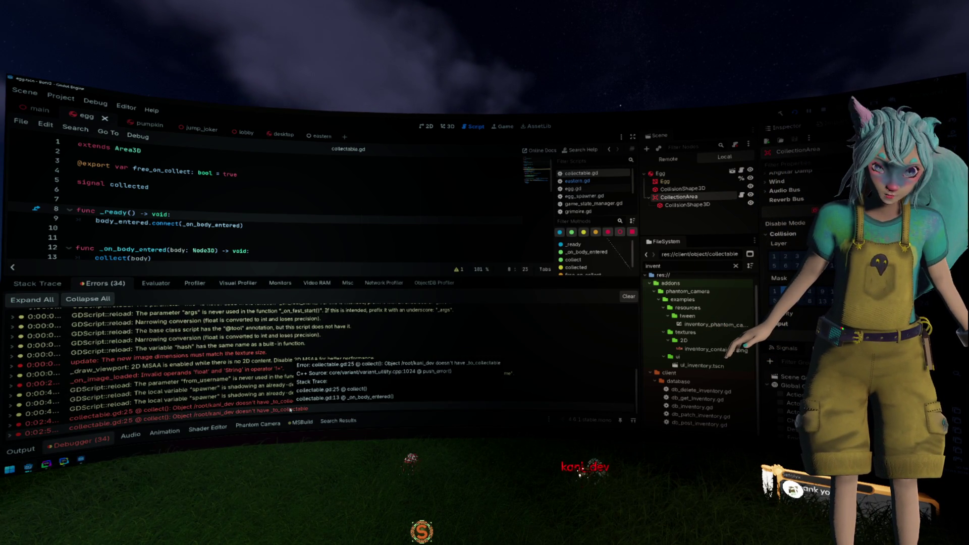
pyautogui.scroll(-2, 283, 258)
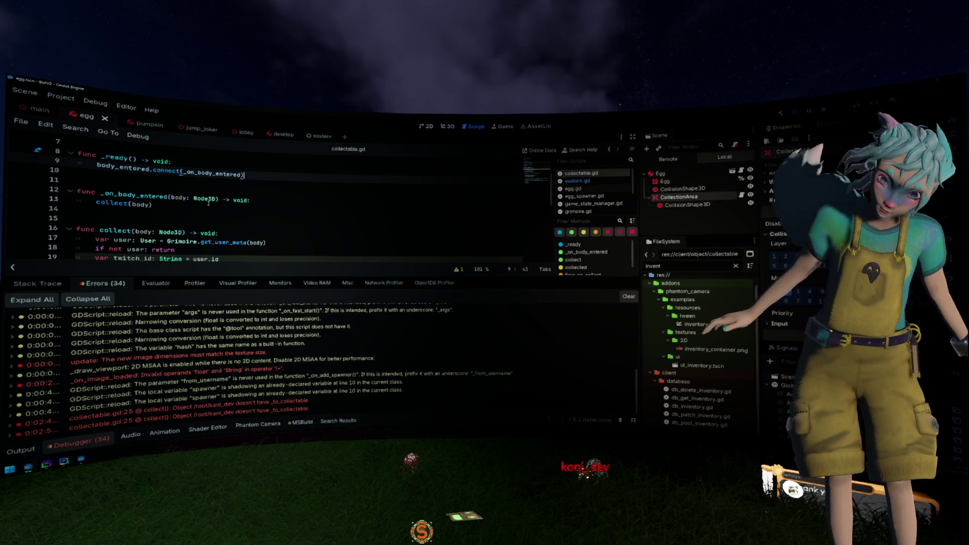
pyautogui.scroll(-4, 208, 202)
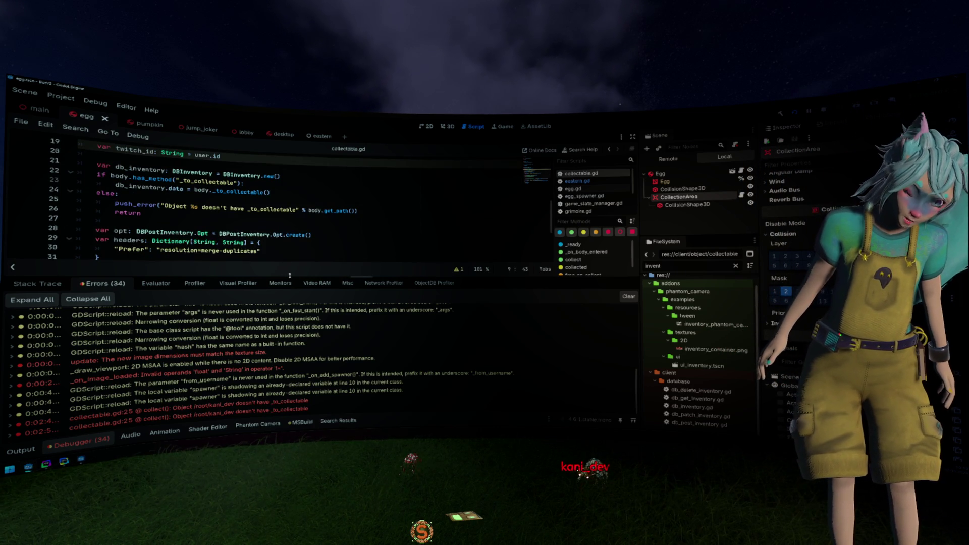
pyautogui.moveTo(292, 282); pyautogui.dragTo(291, 322)
pyautogui.scroll(2, 117, 216)
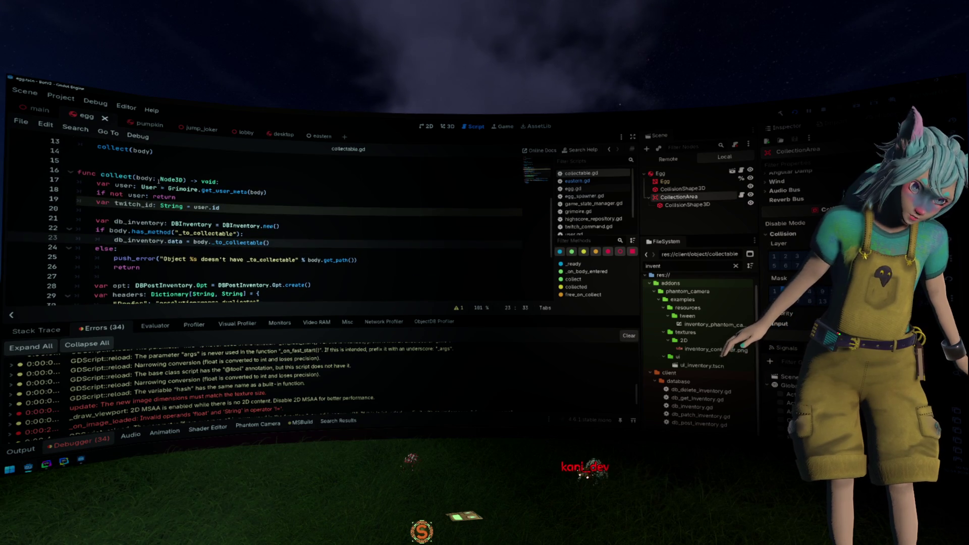
# - Replace body with owner on lines 22 and 23 of collectable.gd
pyautogui.doubleClick(118, 230)
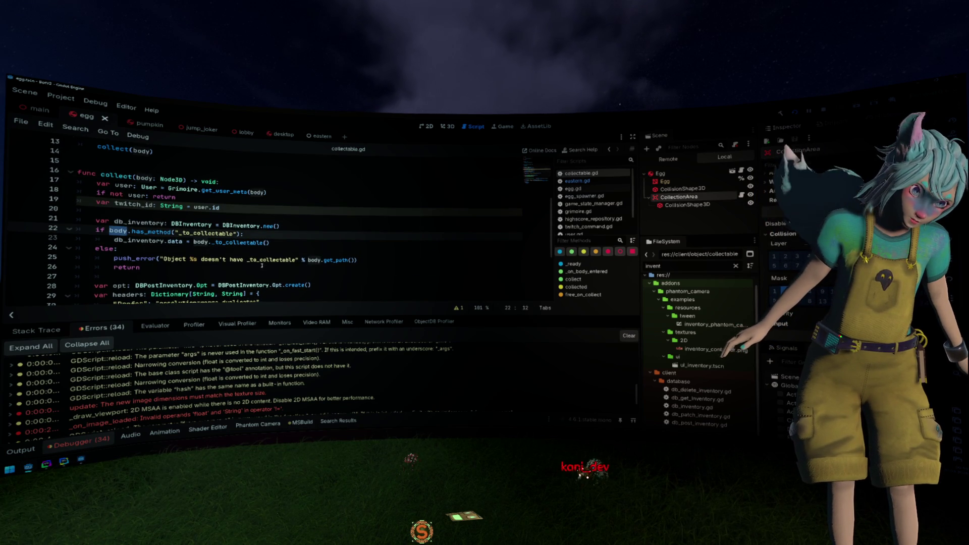
pyautogui.scroll(-2, 275, 262)
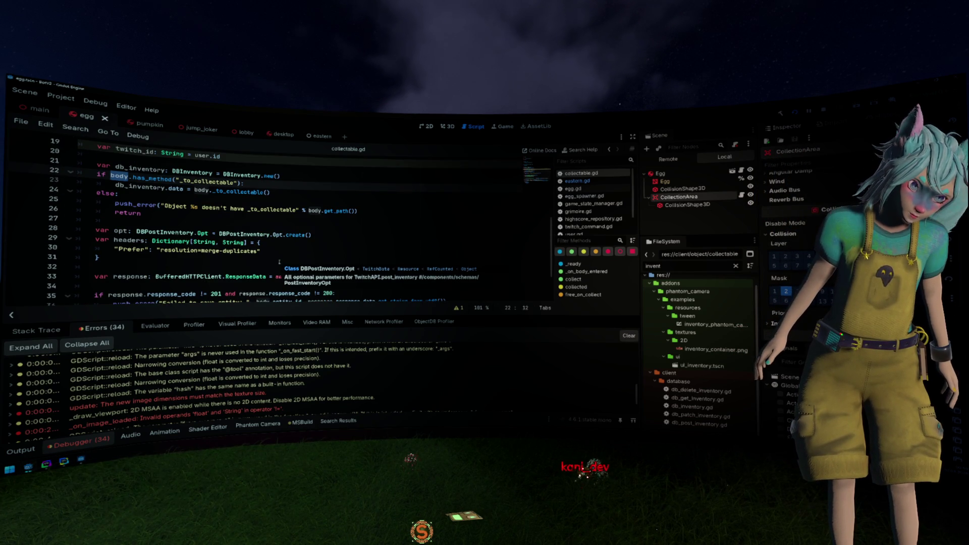
pyautogui.scroll(2, 279, 261)
pyautogui.scroll(-2, 279, 261)
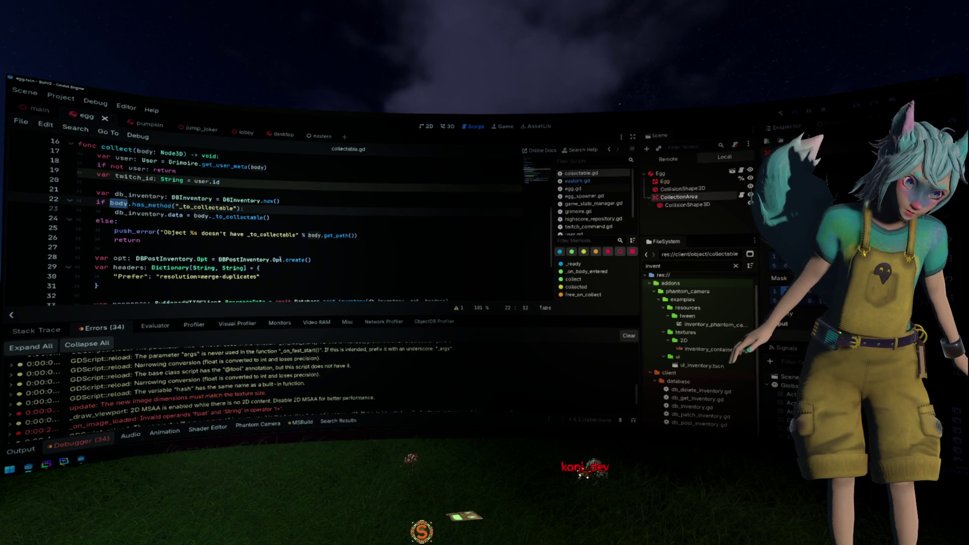
pyautogui.scroll(2, 280, 258)
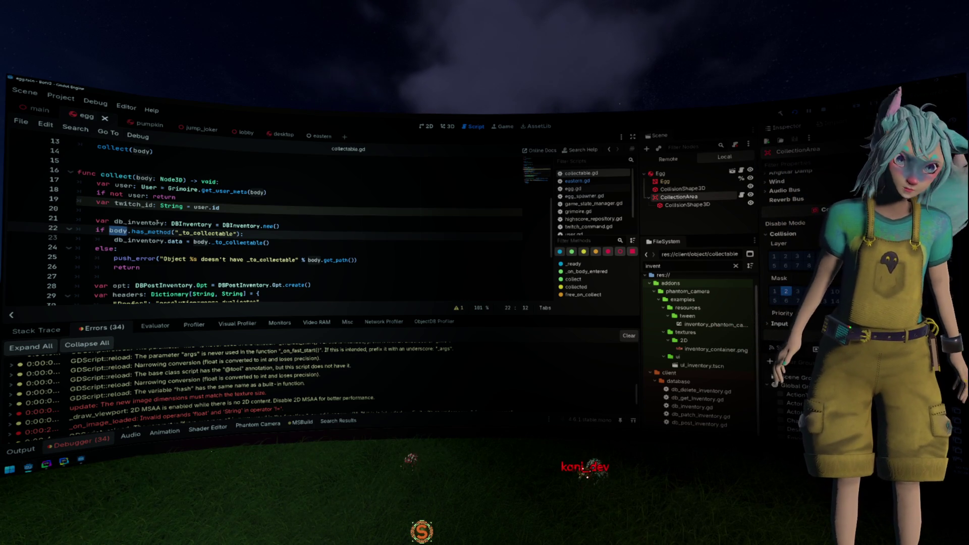
pyautogui.write('onwer')
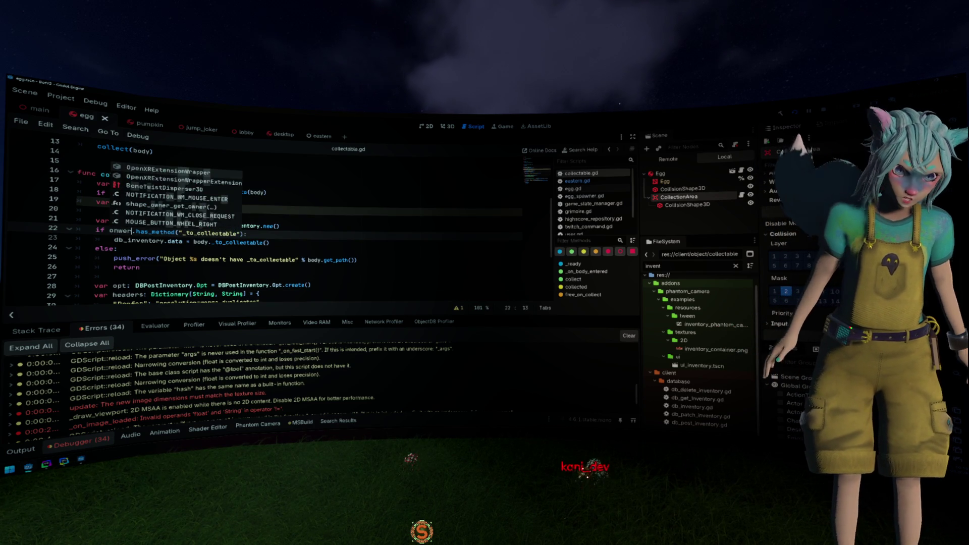
pyautogui.press('Escape')
pyautogui.doubleClick(120, 230)
pyautogui.write('owner')
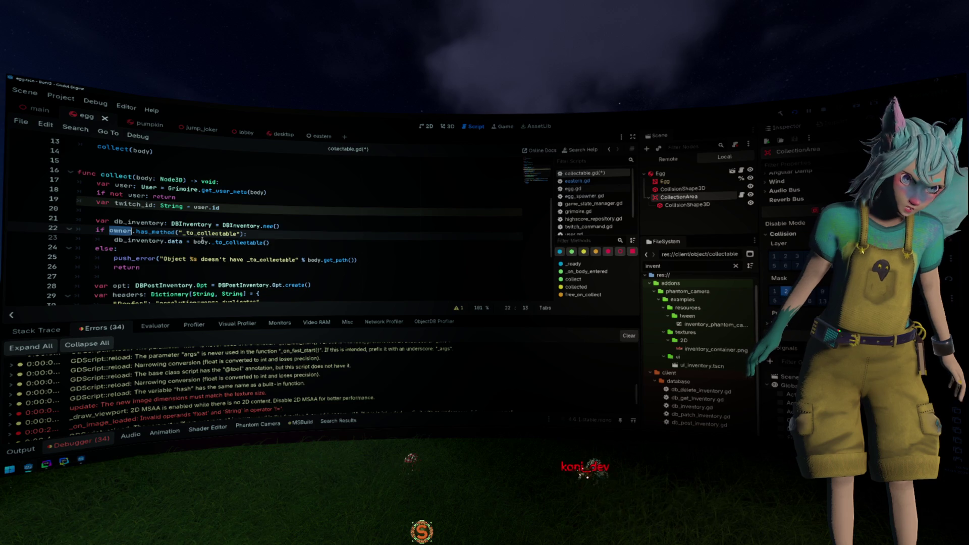
pyautogui.doubleClick(202, 242)
pyautogui.write('owner')
# - Add a line setting db_inventory.owner_twitch_id to twitch_id in the if block
pyautogui.press('Up')
pyautogui.press('Up')
pyautogui.press('Up')
pyautogui.press('End')
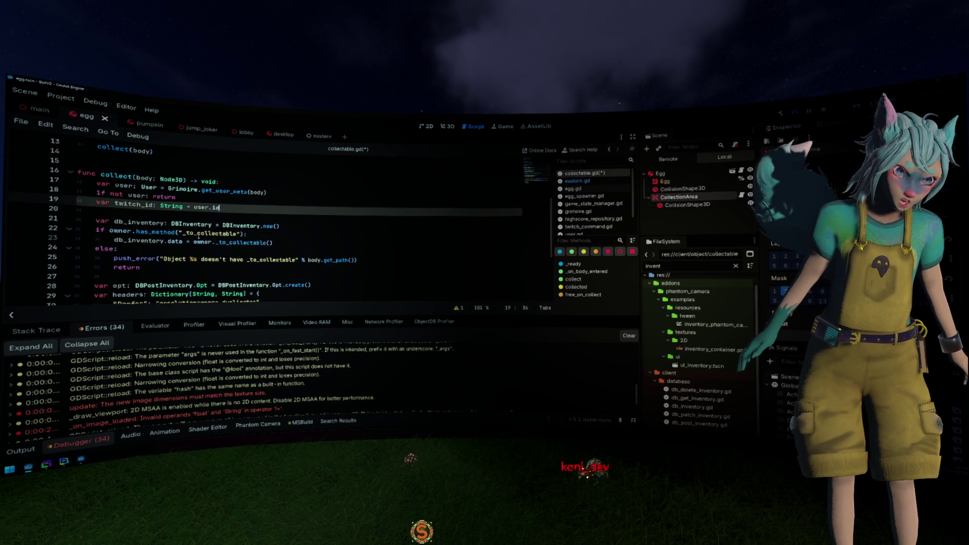
pyautogui.press('Down')
pyautogui.press('Down')
pyautogui.press('Down')
pyautogui.press('End')
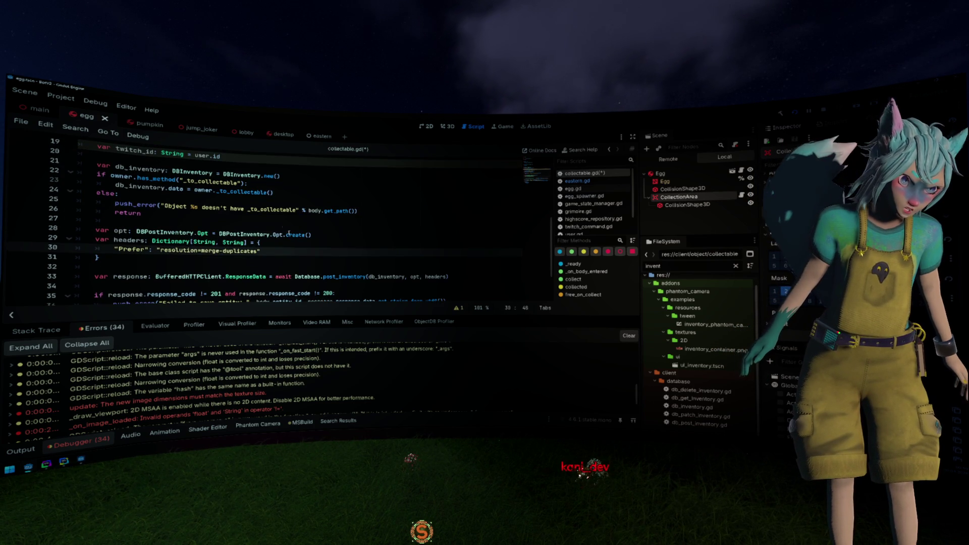
pyautogui.click(287, 193)
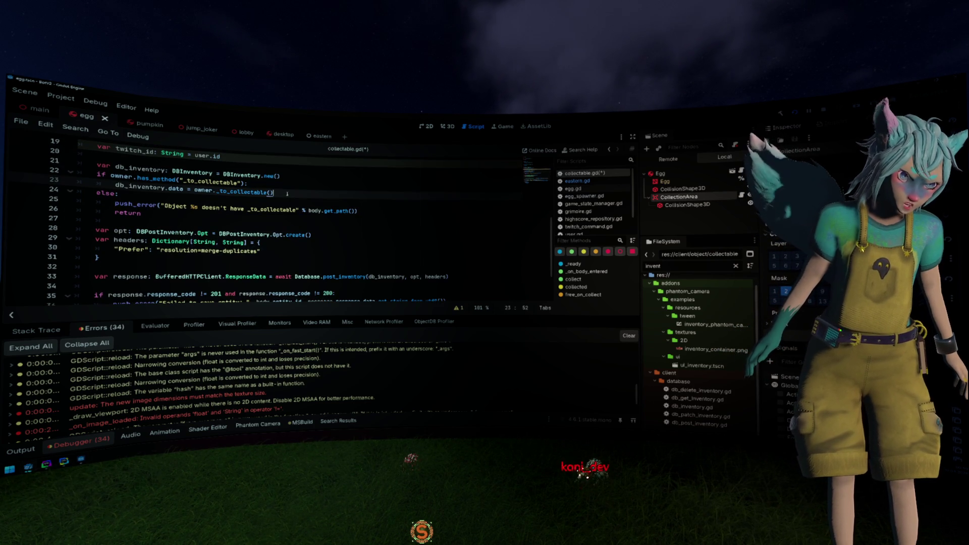
pyautogui.press('Return')
pyautogui.write('db_')
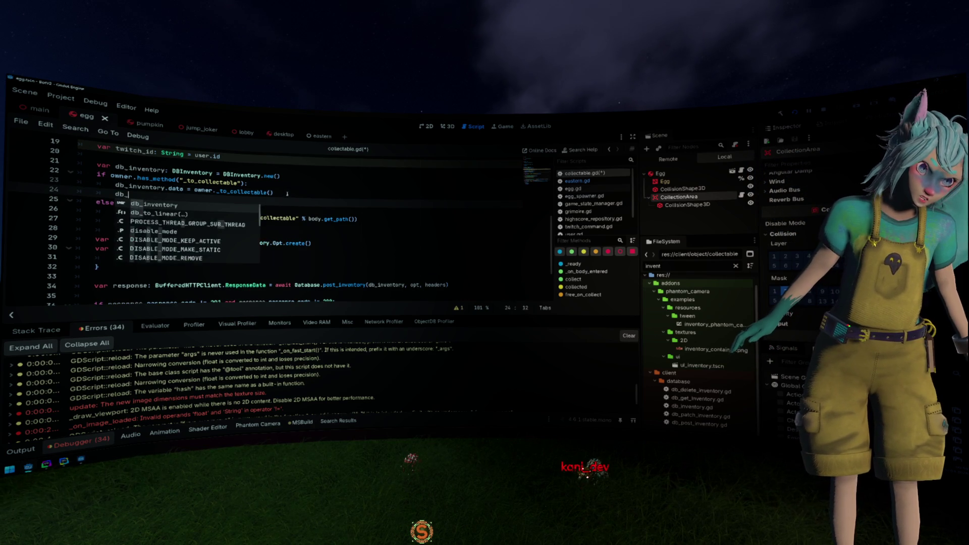
pyautogui.write('inventory.ow')
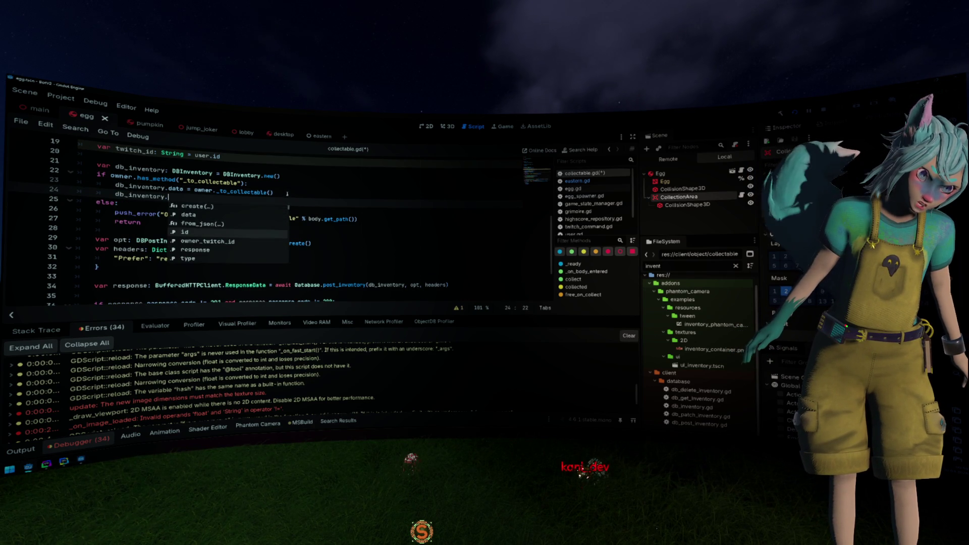
pyautogui.press('Return')
pyautogui.write('w')
# - Start a db_inventory.type assignment line below it
pyautogui.press('Return')
pyautogui.press('Return')
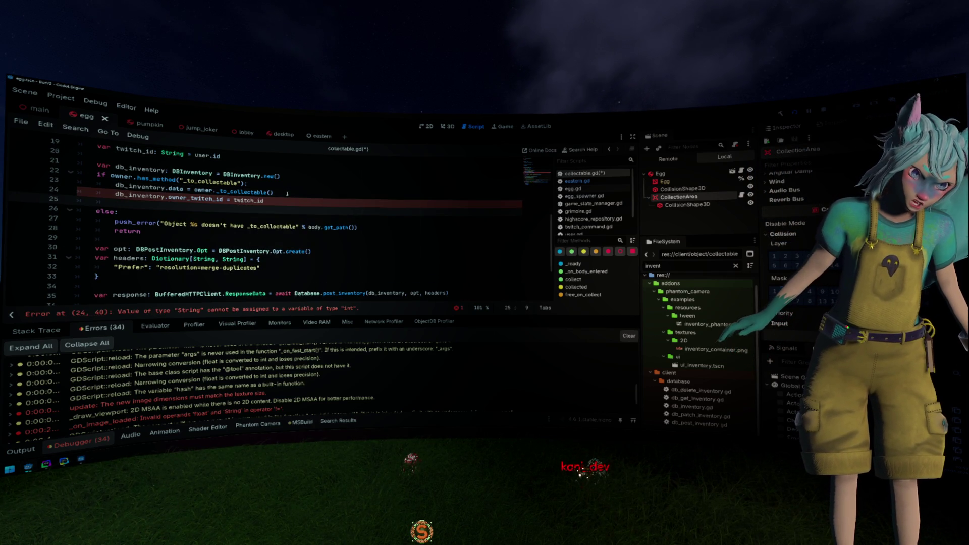
pyautogui.write('db_inventory.')
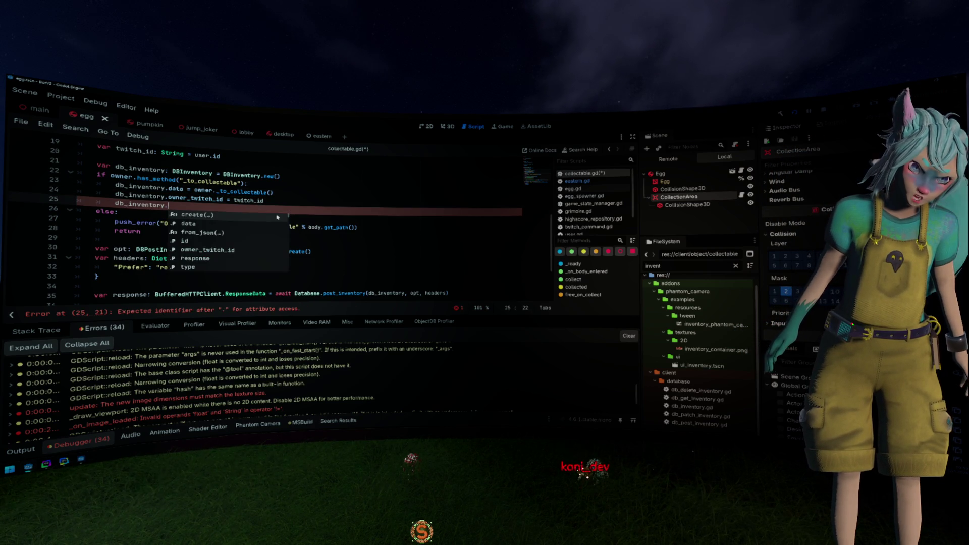
pyautogui.click(218, 263)
pyautogui.write('=')
pyautogui.scroll(1, 277, 212)
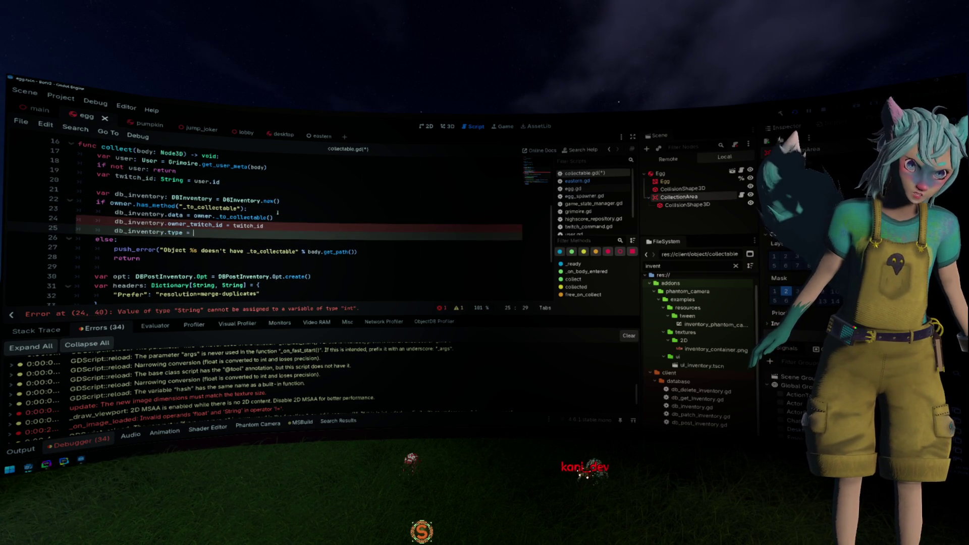
pyautogui.scroll(5, 277, 212)
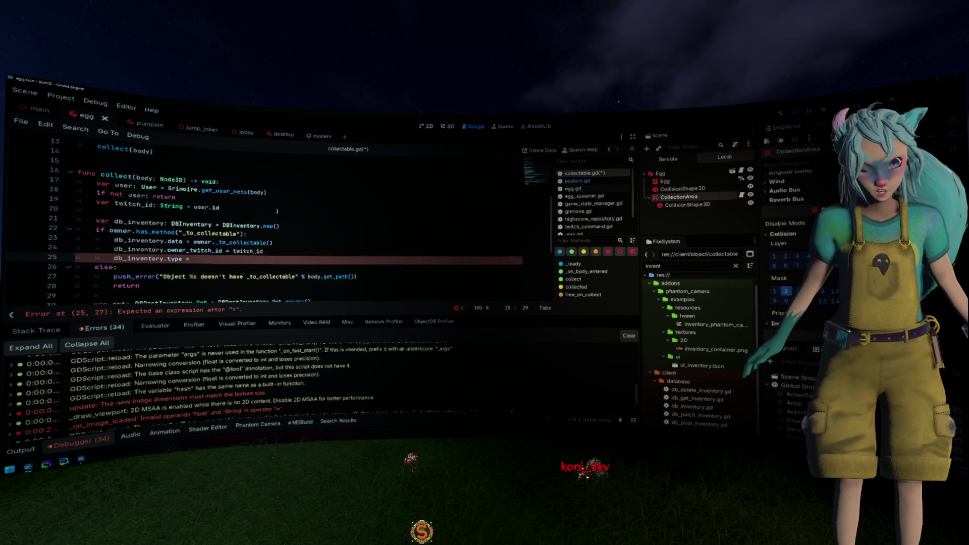
pyautogui.click(253, 176)
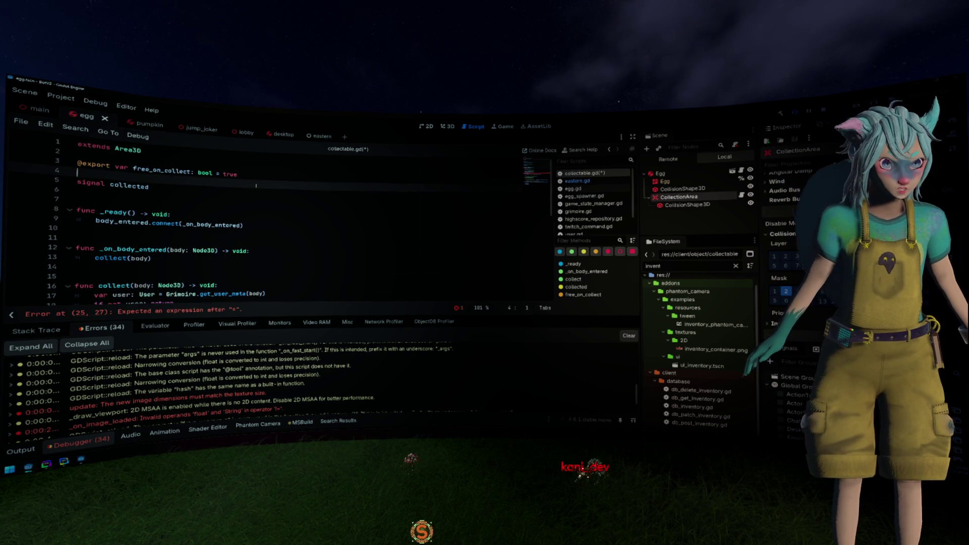
pyautogui.press('Return')
pyautogui.write('@expoirt ')
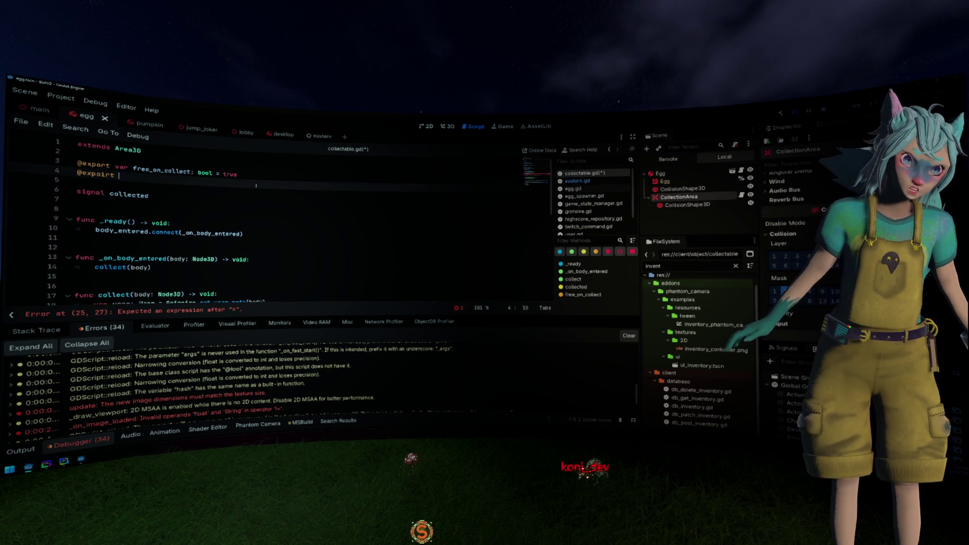
pyautogui.press('BackSpace')
pyautogui.press('BackSpace')
pyautogui.press('BackSpace')
pyautogui.press('BackSpace')
pyautogui.write('rt var ')
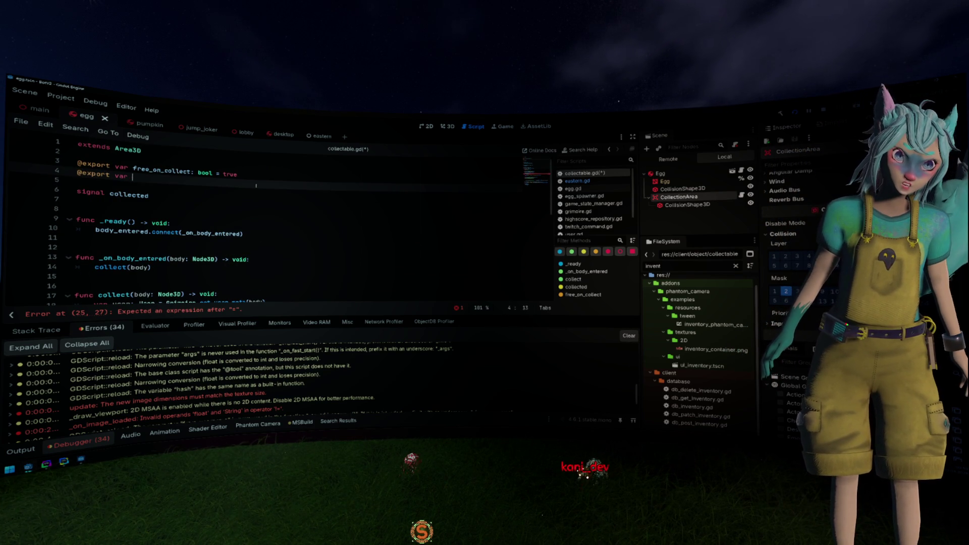
pyautogui.write('g')
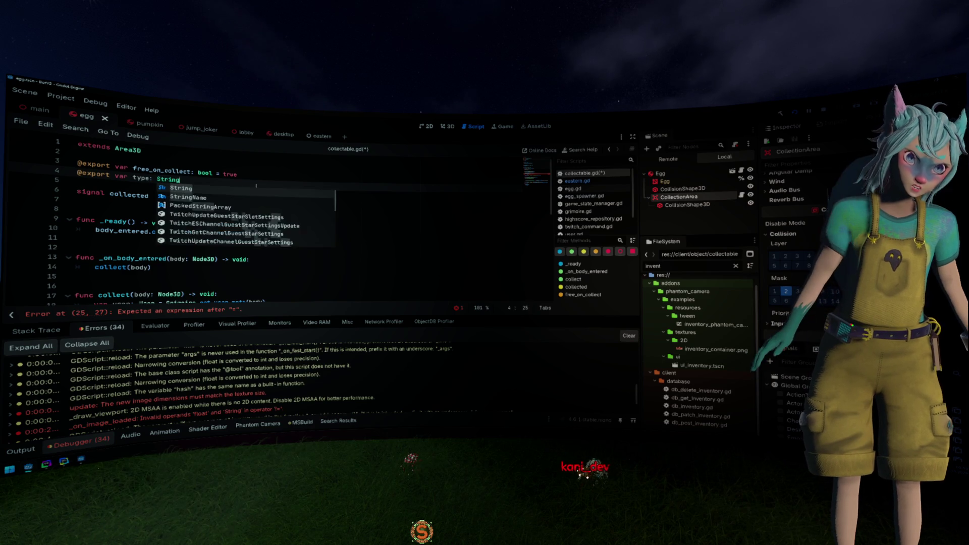
pyautogui.doubleClick(140, 178)
pyautogui.scroll(-5, 376, 257)
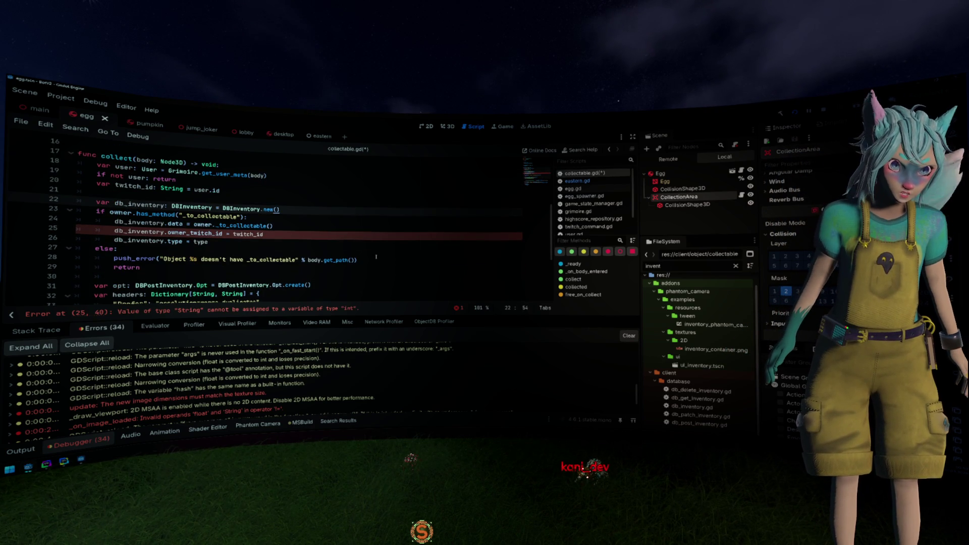
# - Wrap twitch_id in int() on the owner_twitch_id line 25
pyautogui.click(276, 239)
pyautogui.hotkey('ctrl', 'Left')
pyautogui.write('int')
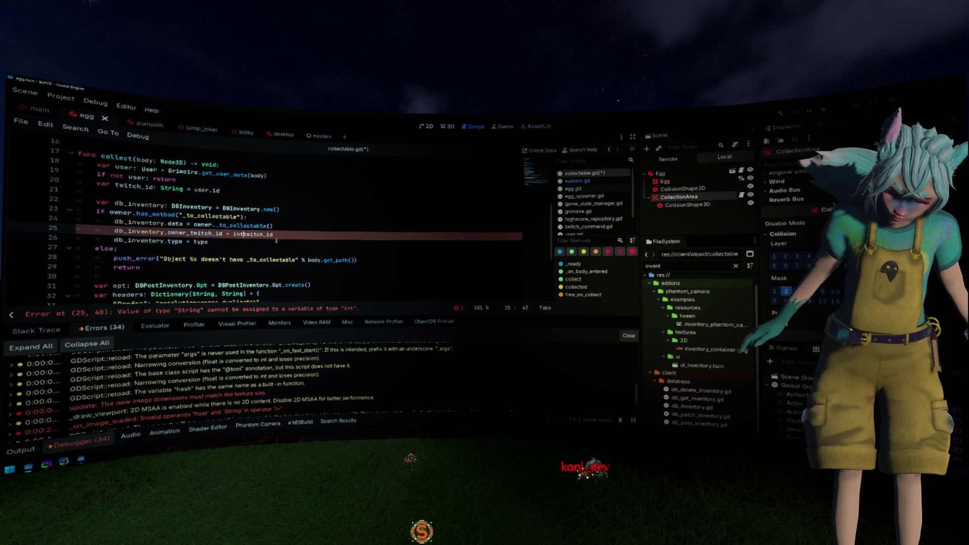
pyautogui.write(')')
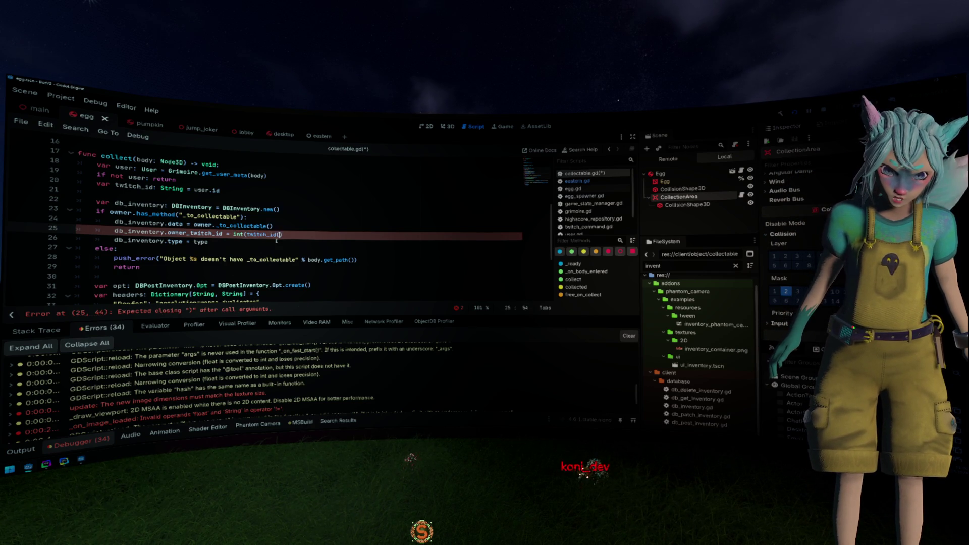
pyautogui.press('Up')
pyautogui.press('Down')
pyautogui.press('BackSpace')
pyautogui.press('BackSpace')
pyautogui.write(')')
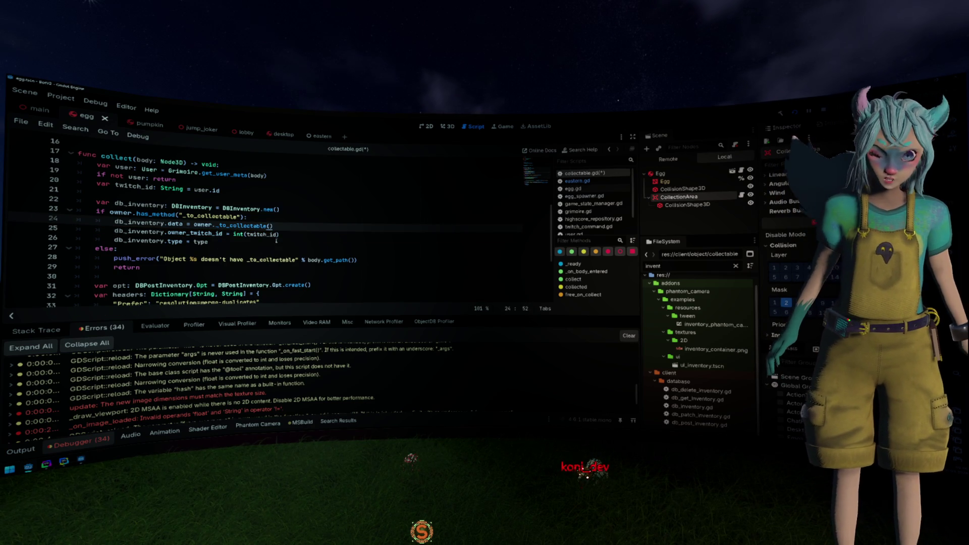
# - Save collectable.gd and the egg scene, then jump to the reported error in eastern.gd
pyautogui.click(345, 212)
pyautogui.hotkey('ctrl', 's')
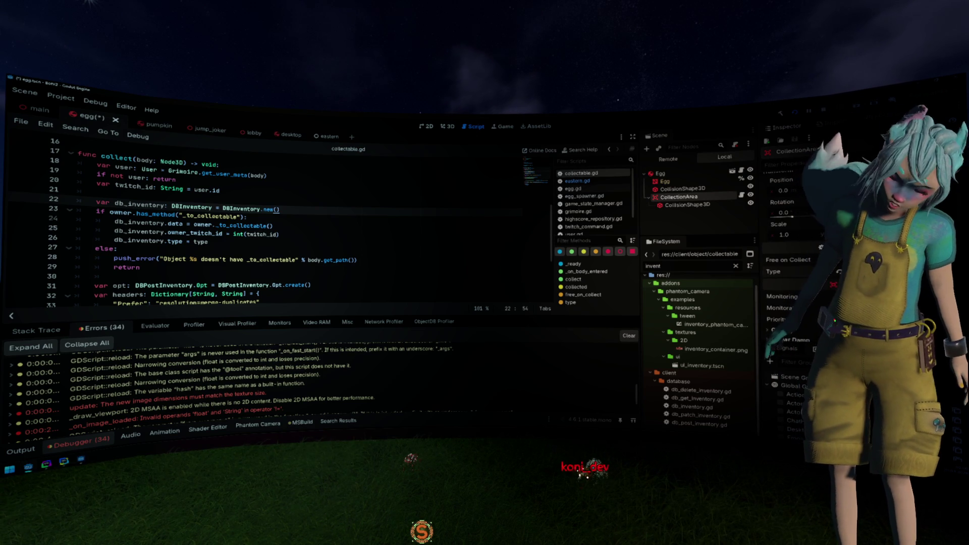
pyautogui.hotkey('ctrl', 's')
pyautogui.click(367, 230)
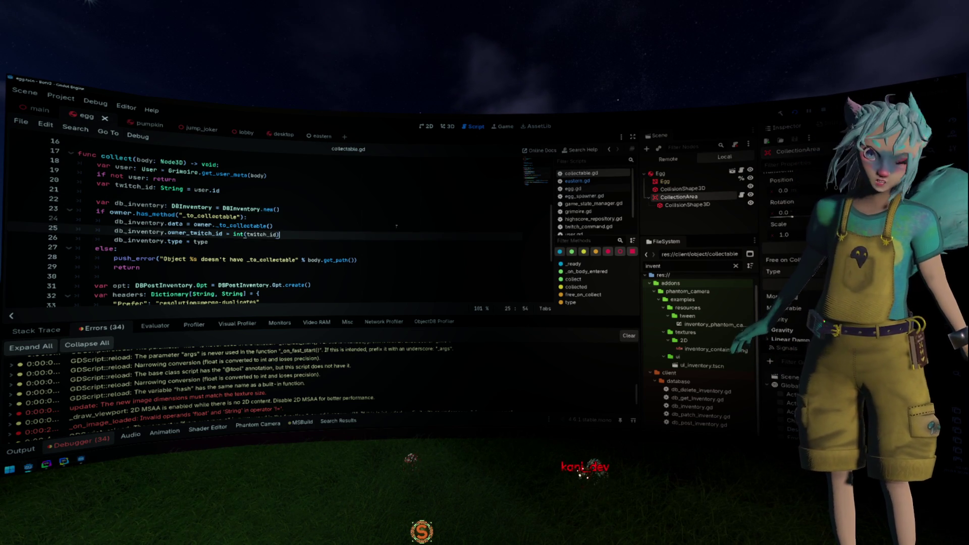
pyautogui.doubleClick(101, 419)
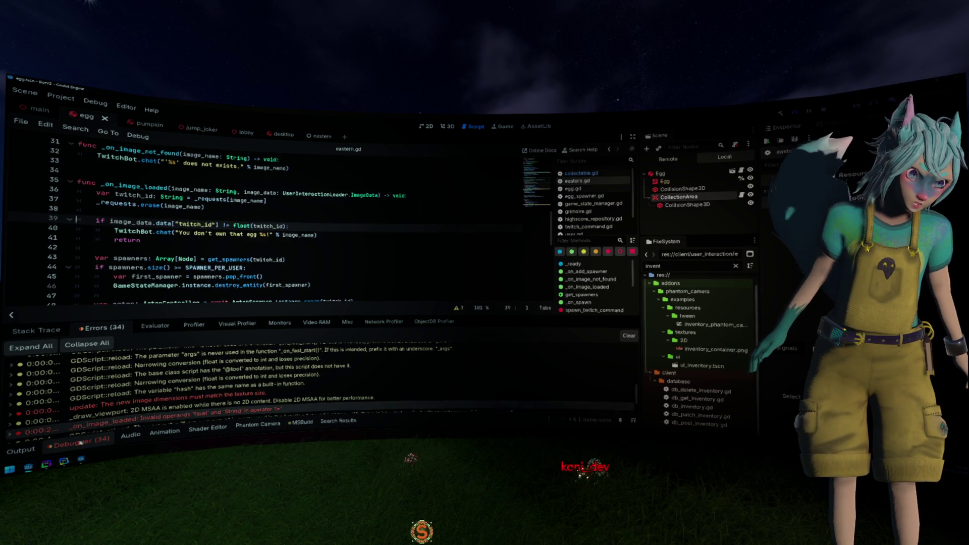
# - Hide the error list, show the Output log and select the lines after the /inventory request
pyautogui.click(78, 442)
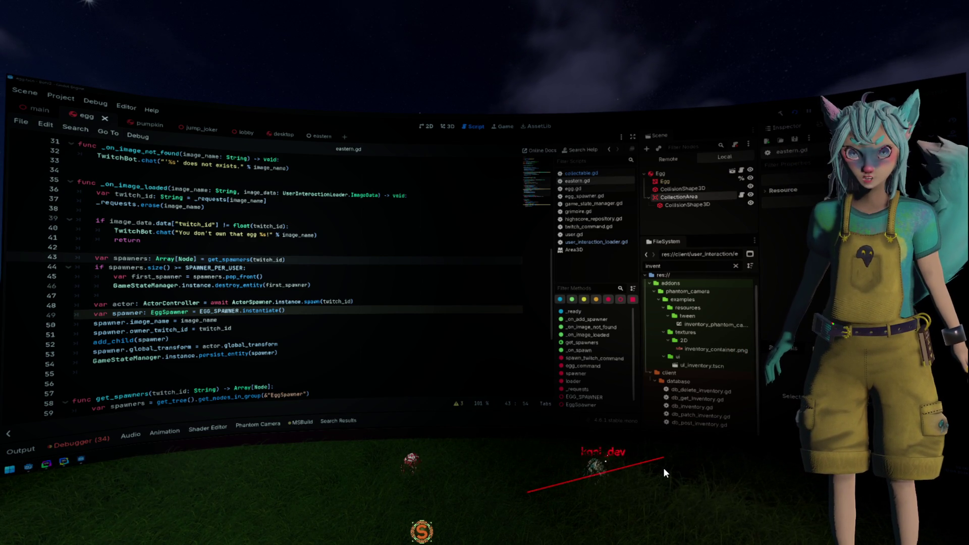
pyautogui.click(73, 436)
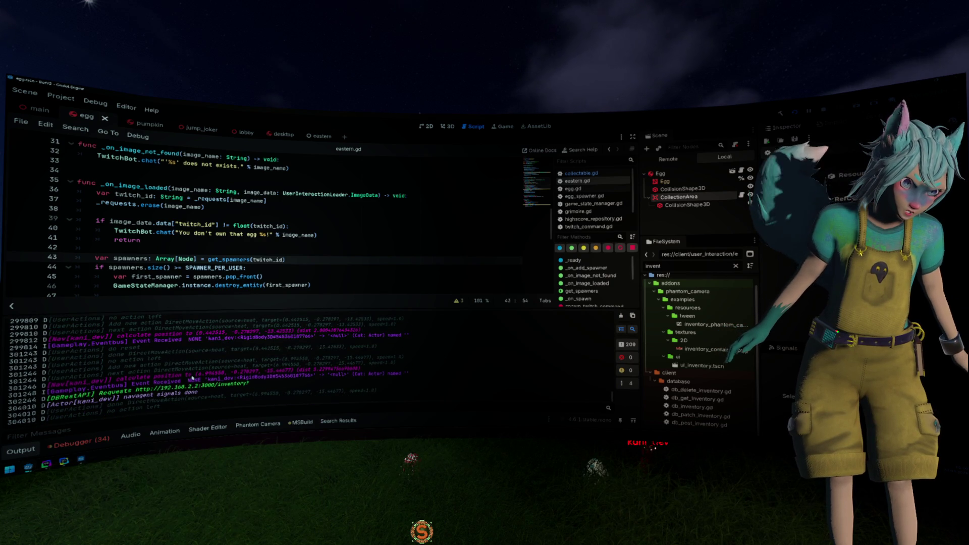
pyautogui.moveTo(260, 388)
pyautogui.mouseDown()
pyautogui.moveTo(117, 403)
pyautogui.moveTo(261, 380)
pyautogui.mouseUp()
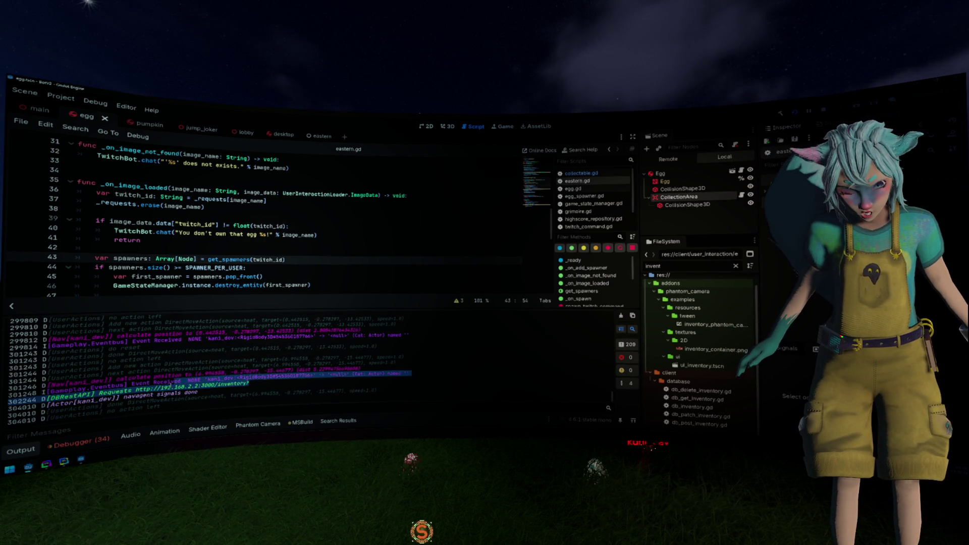
pyautogui.hotkey('alt', 'Tab')
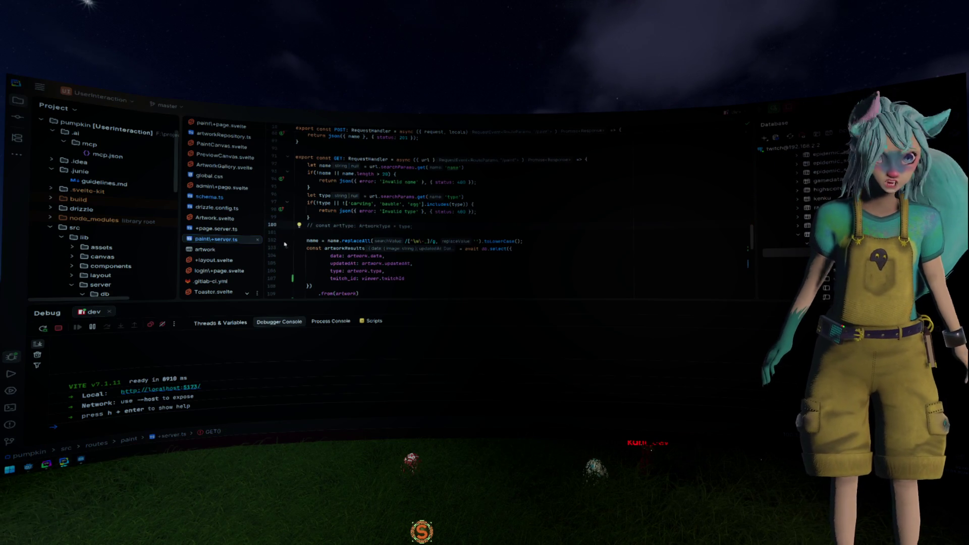
# - In DataGrip, expand twitch > public > tables and open inventory to confirm its single egg row
pyautogui.hotkey('alt', 'Tab')
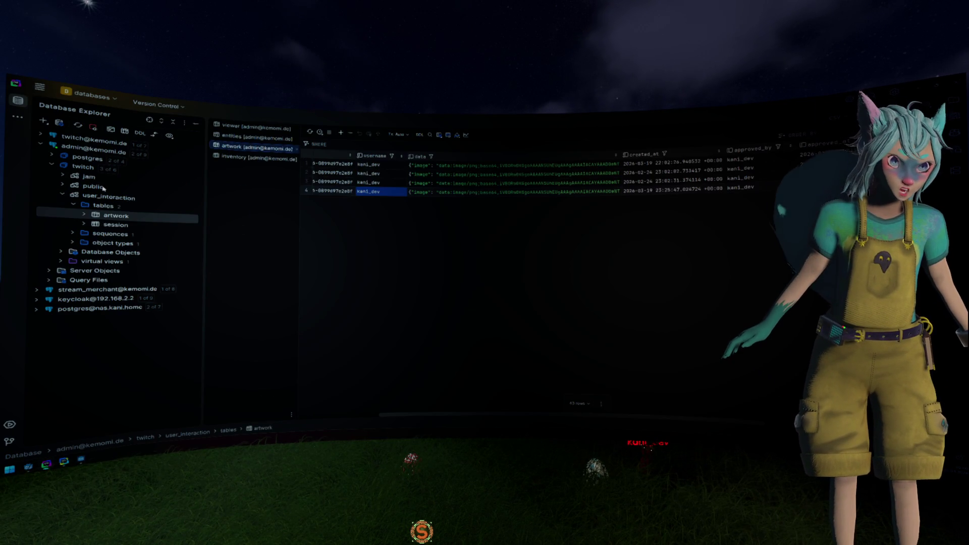
pyautogui.doubleClick(96, 186)
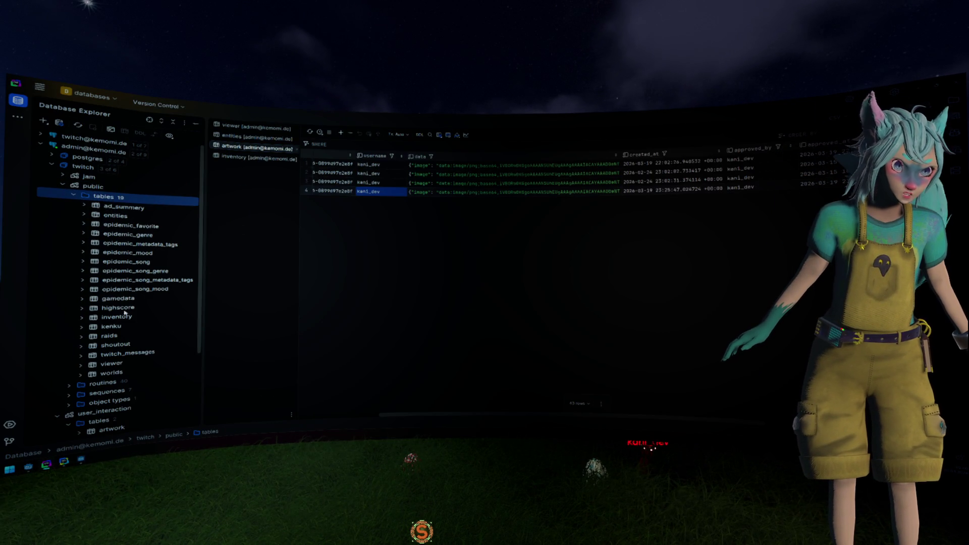
pyautogui.doubleClick(121, 316)
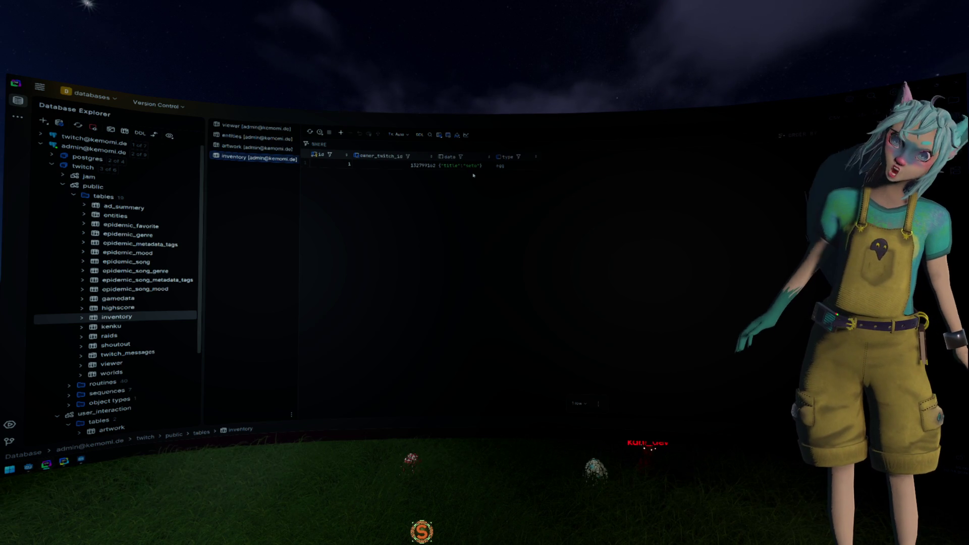
pyautogui.hotkey('alt', 'Tab')
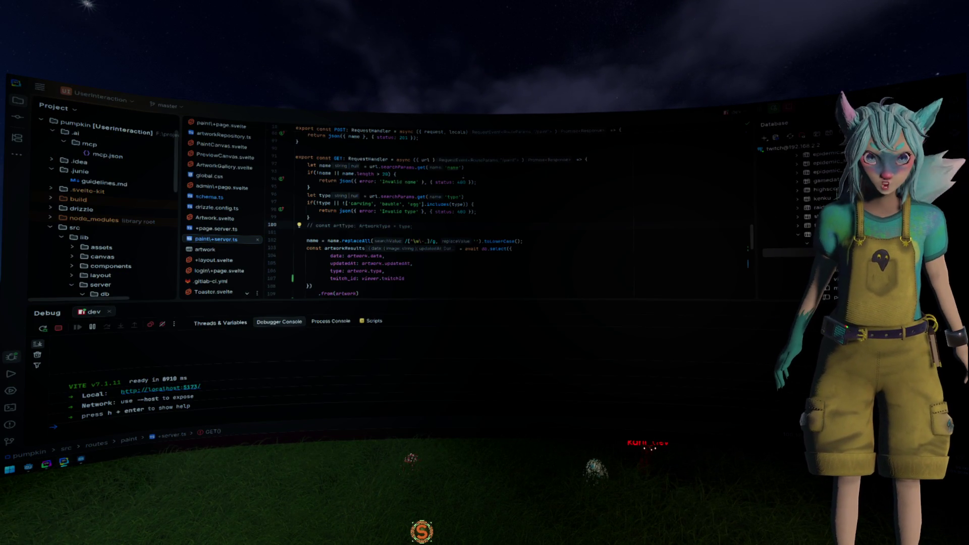
pyautogui.hotkey('alt', 'Tab')
pyautogui.scroll(3, 393, 202)
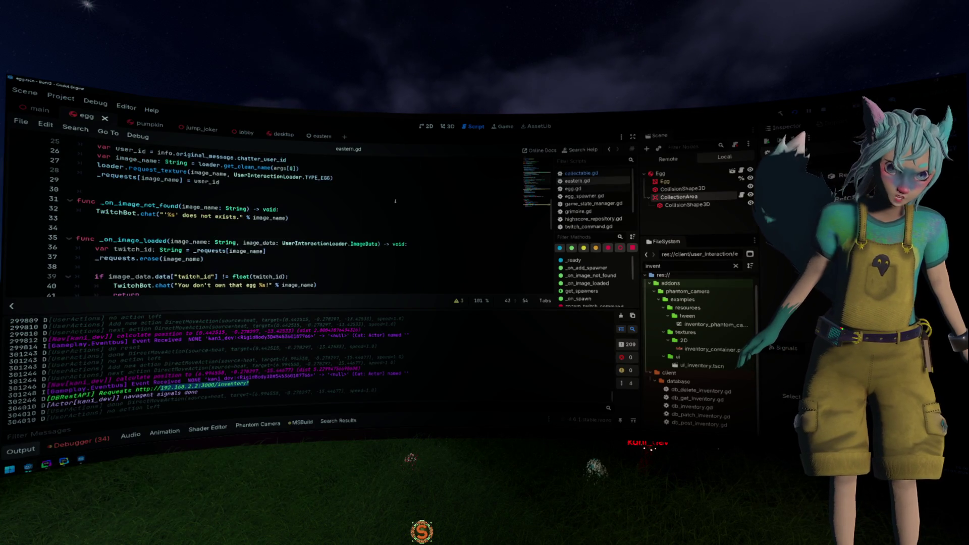
# - Open collectable.gd and review the collected.emit(), push_error and free_on_collect lines
pyautogui.scroll(-2, 333, 215)
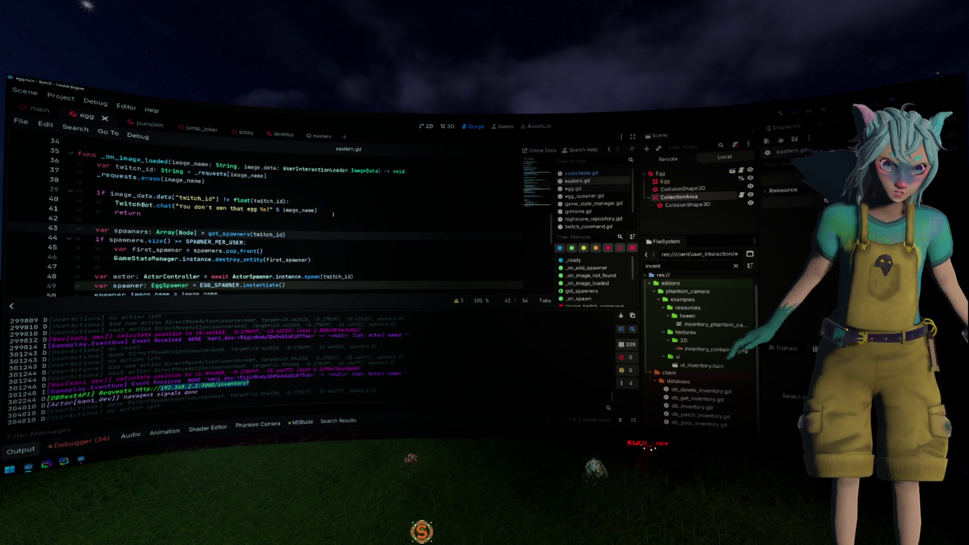
pyautogui.click(177, 242)
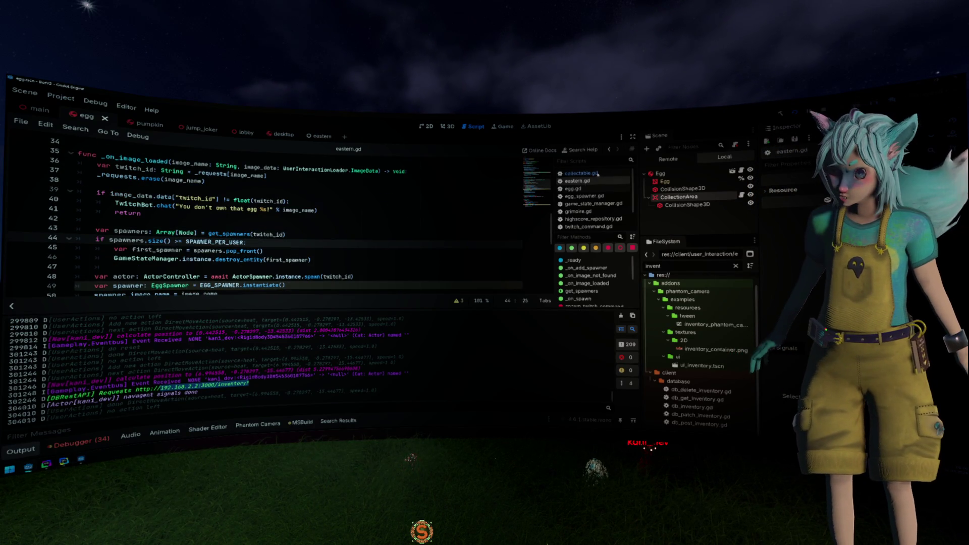
pyautogui.click(598, 173)
pyautogui.scroll(-3, 245, 220)
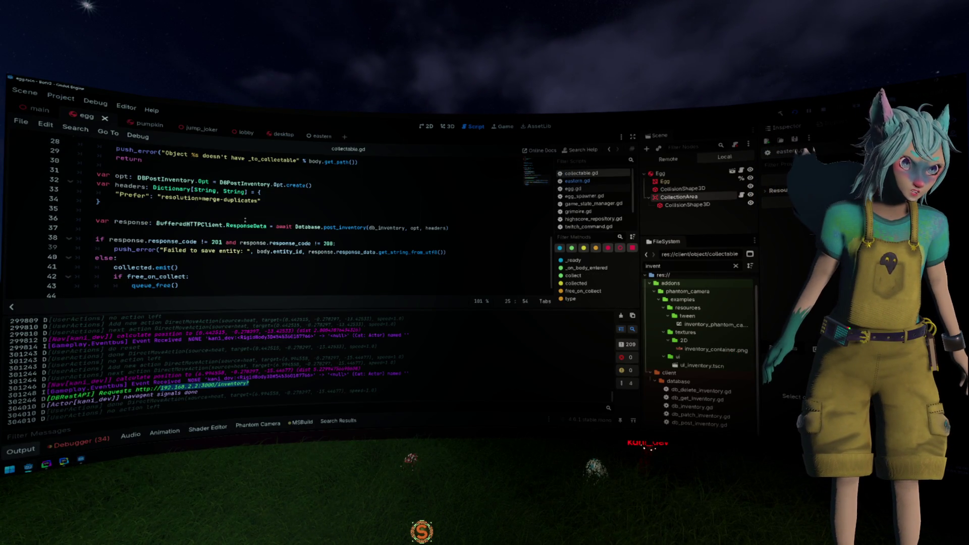
pyautogui.moveTo(178, 268); pyautogui.dragTo(95, 267)
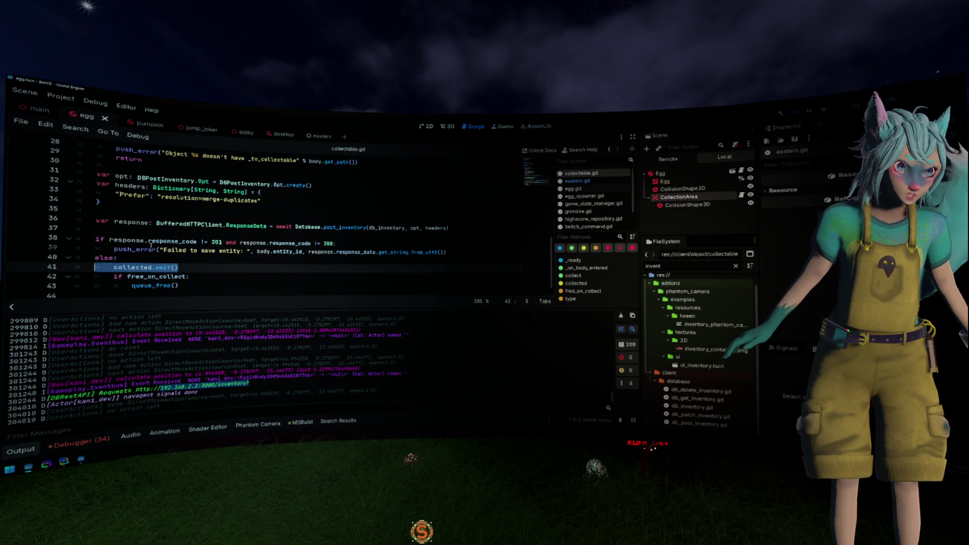
pyautogui.click(336, 242)
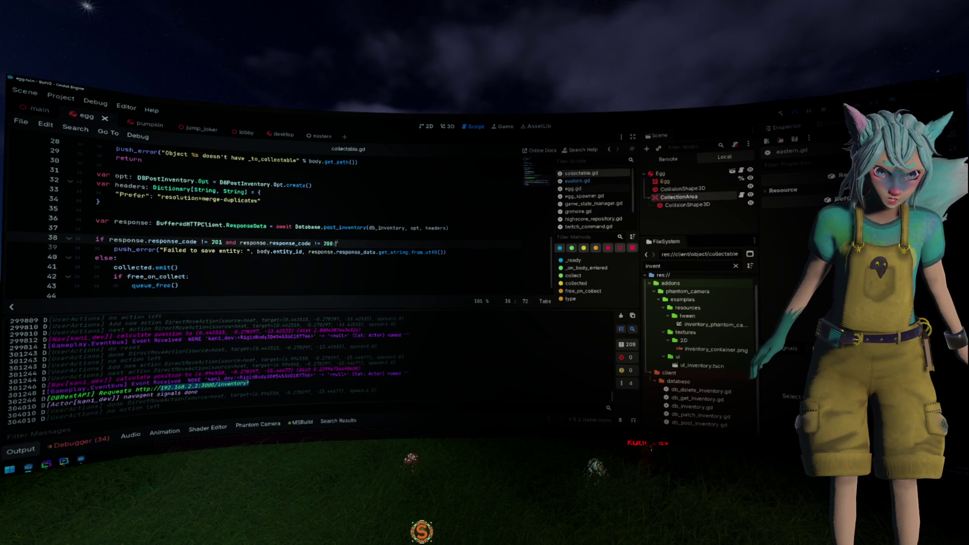
pyautogui.tripleClick(228, 249)
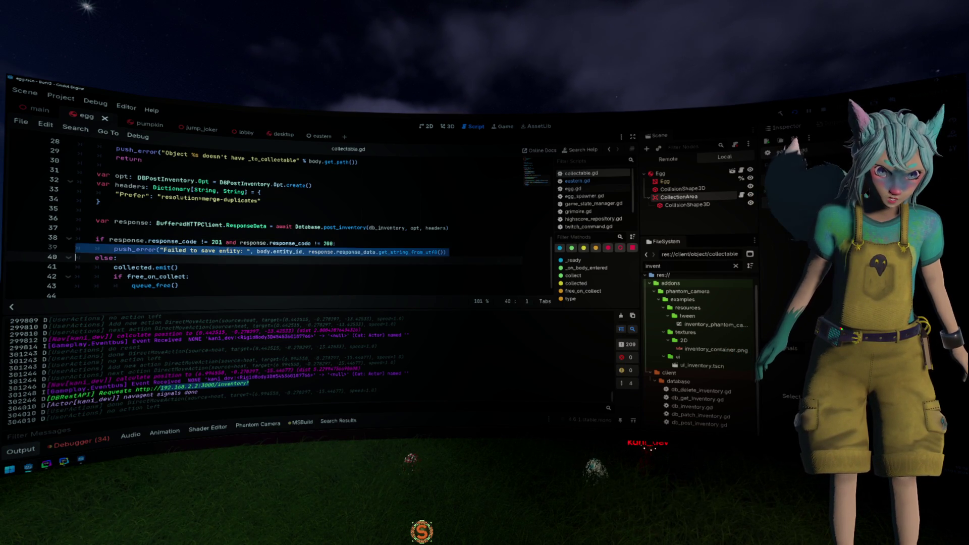
pyautogui.moveTo(180, 267); pyautogui.dragTo(95, 267)
pyautogui.doubleClick(160, 276)
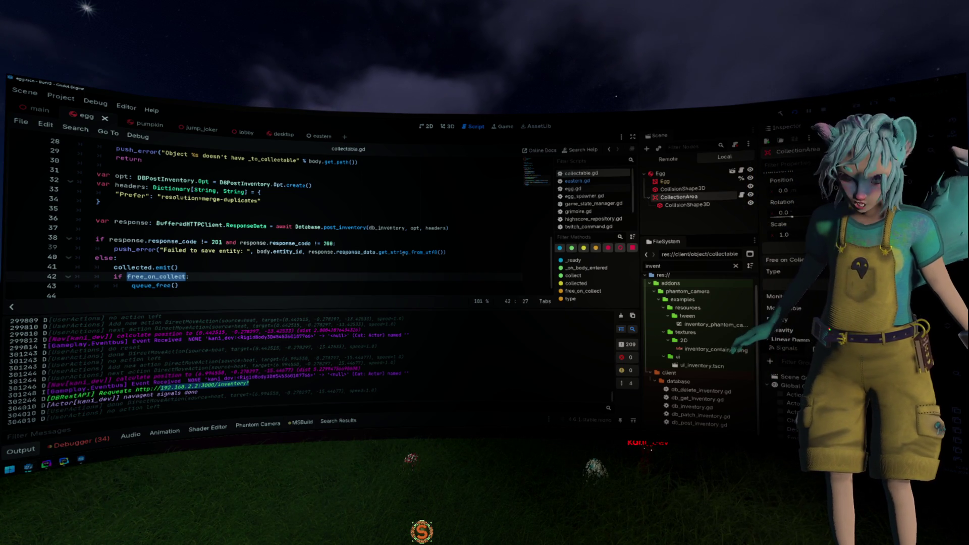
# - Change line 43's queue_free() to owner.queue_free() and run the project with F5
pyautogui.scroll(-1, 210, 288)
pyautogui.click(197, 279)
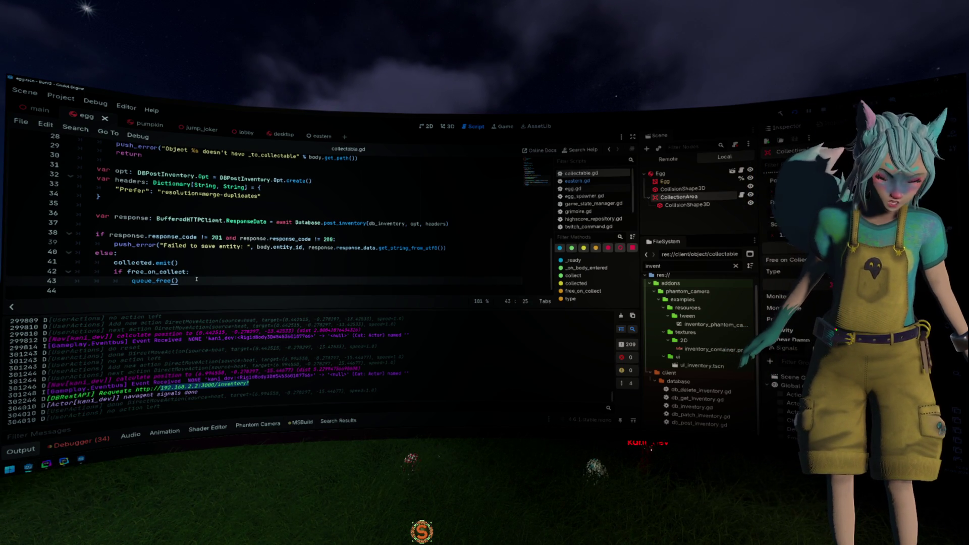
pyautogui.press('Home')
pyautogui.write('owner.')
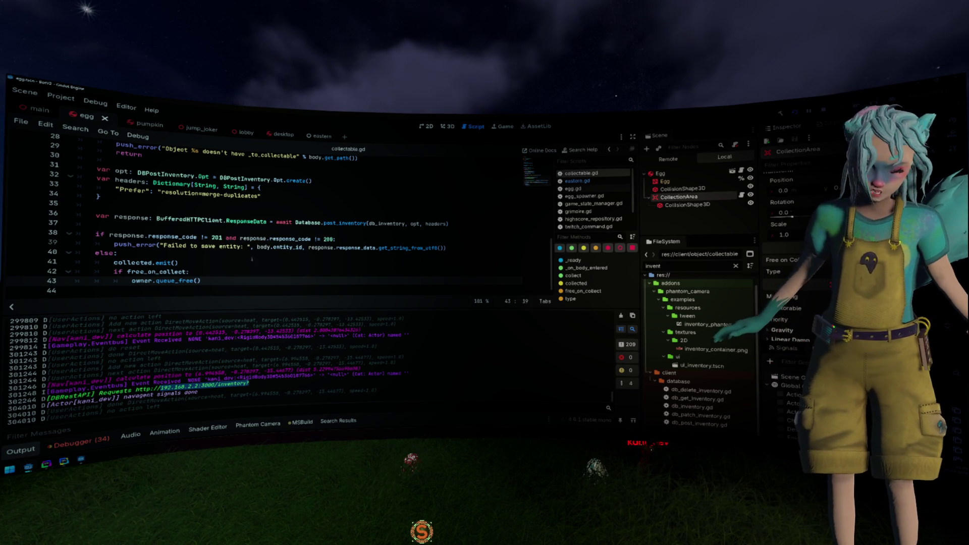
pyautogui.press('F5')
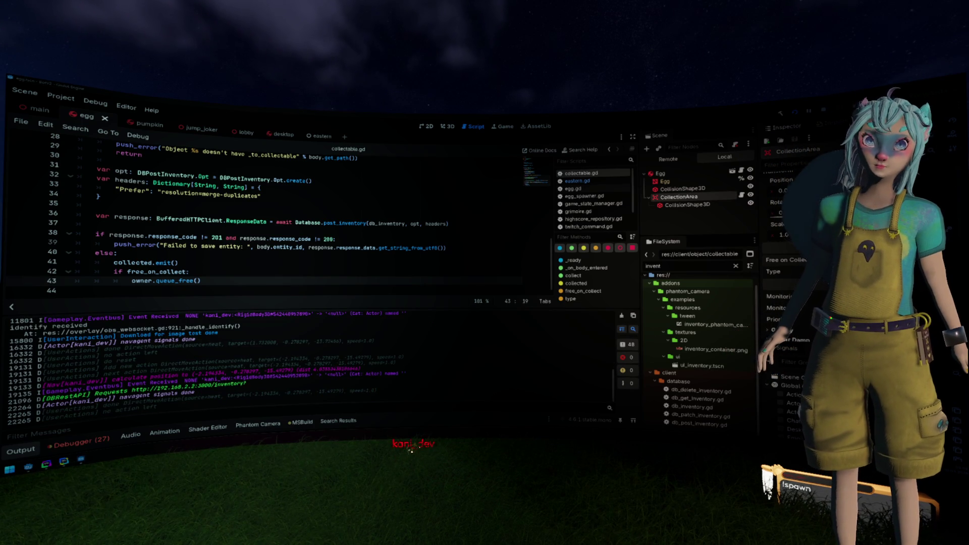
# - Refresh the inventory table in DataGrip to show the new second egg row
pyautogui.hotkey('alt', 'Tab')
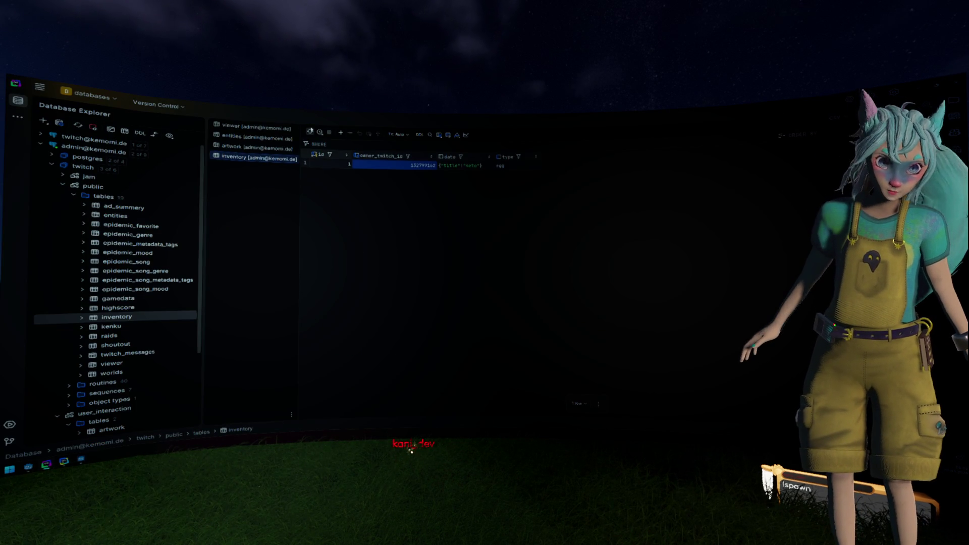
pyautogui.click(476, 175)
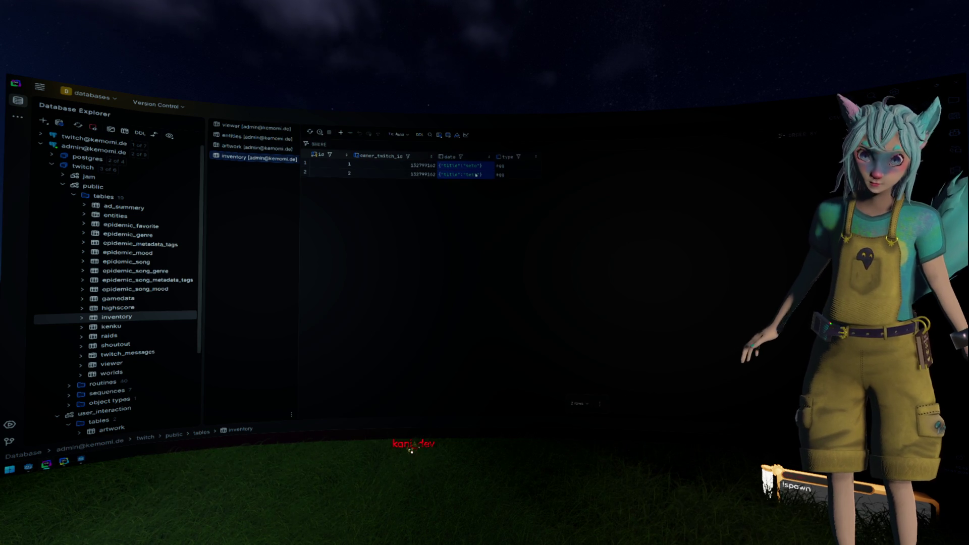